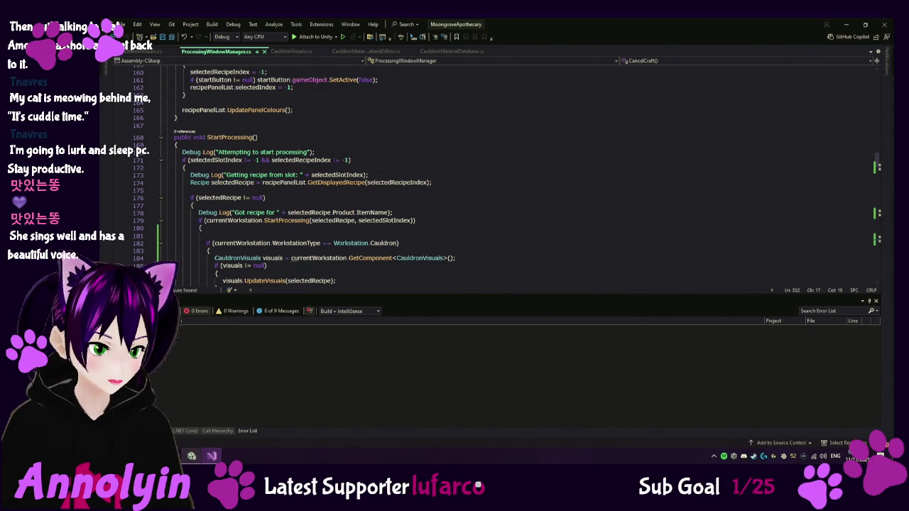
Return to the Unity editor to reload the updated scripts, then start the game in play mode
click(192, 456)
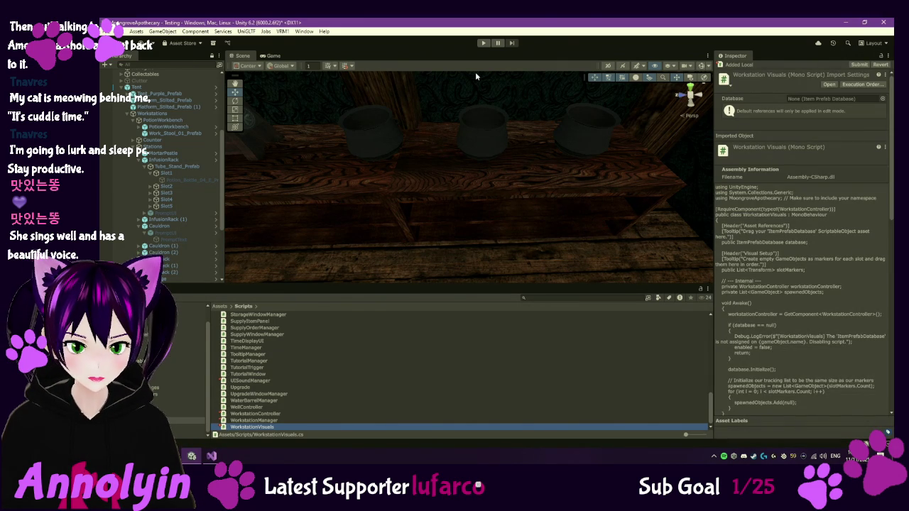
click(484, 42)
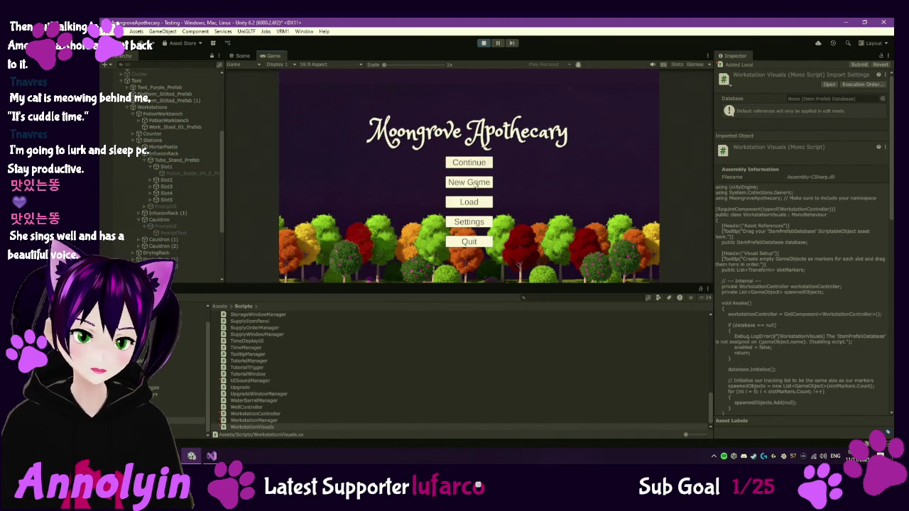
Continue the saved game, walk to the cauldron, and check its Essence of Humweed processing
click(470, 163)
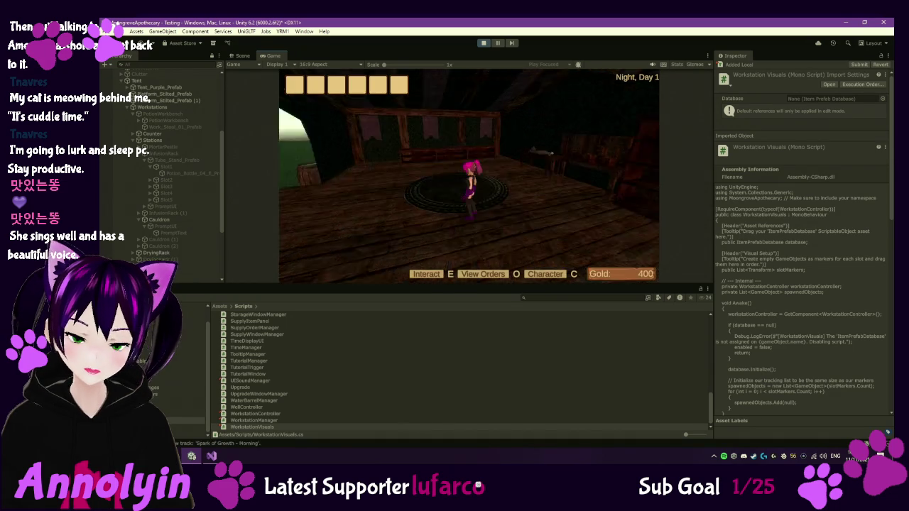
key(w)
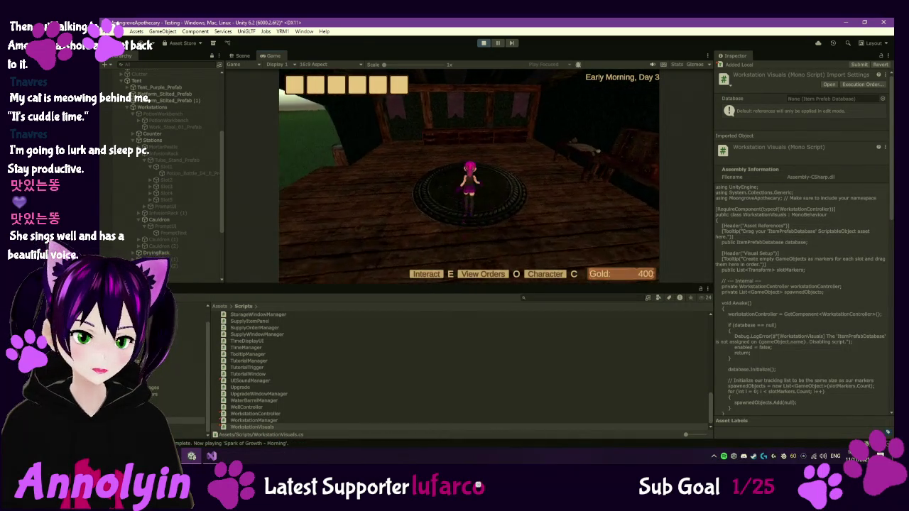
key(w)
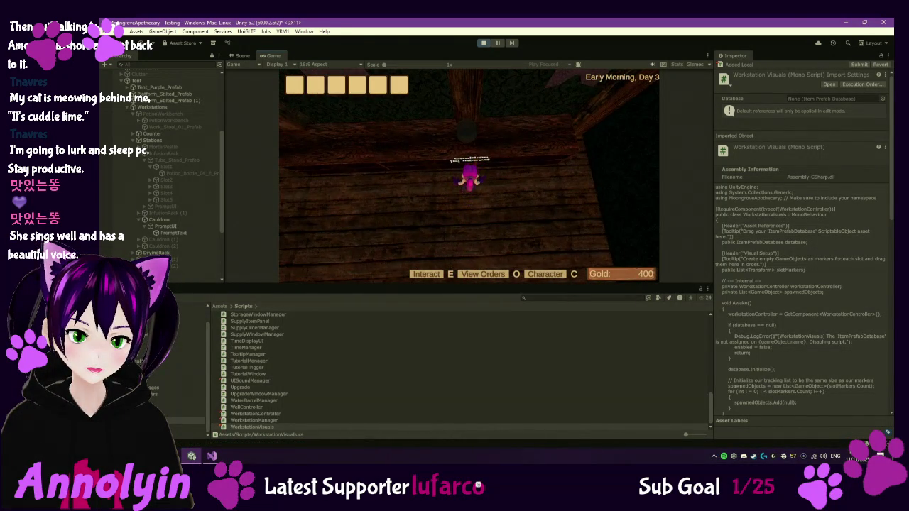
key(w)
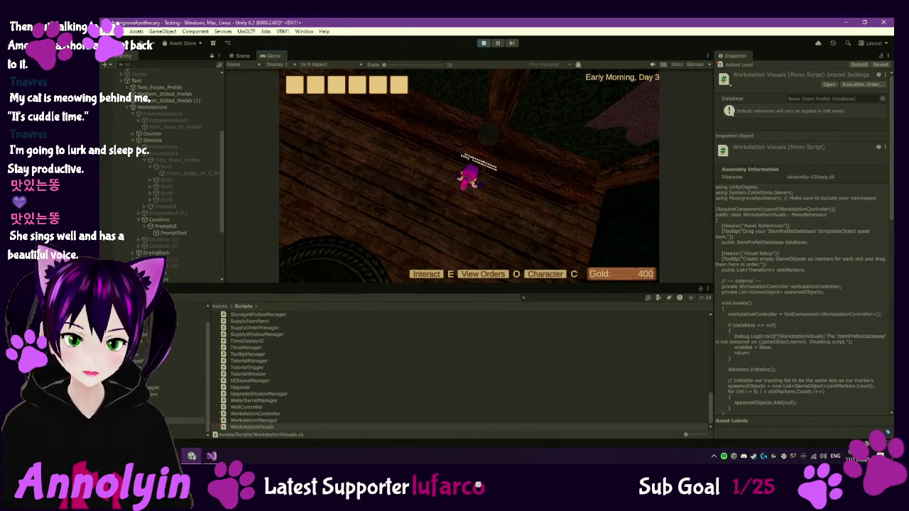
key(e)
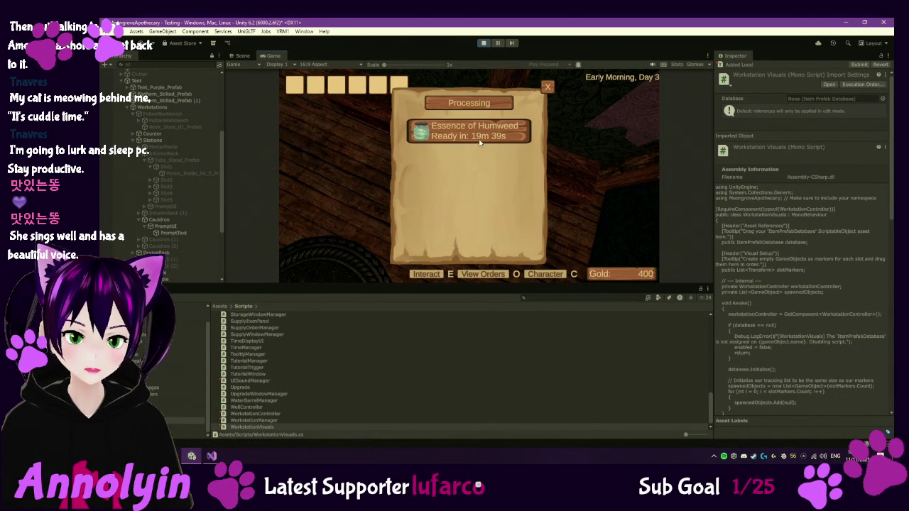
click(548, 88)
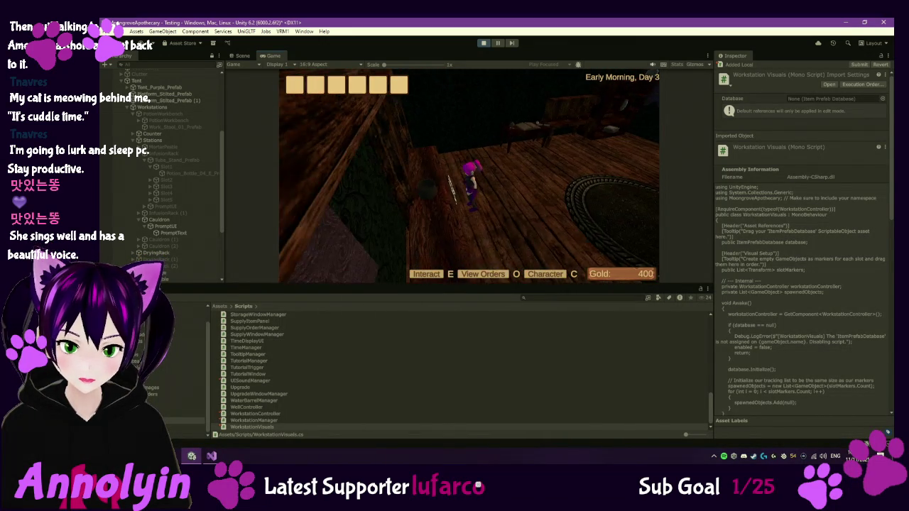
Reopen the cauldron panel, start cancelling the crafting but answer No, then pause the game
key(e)
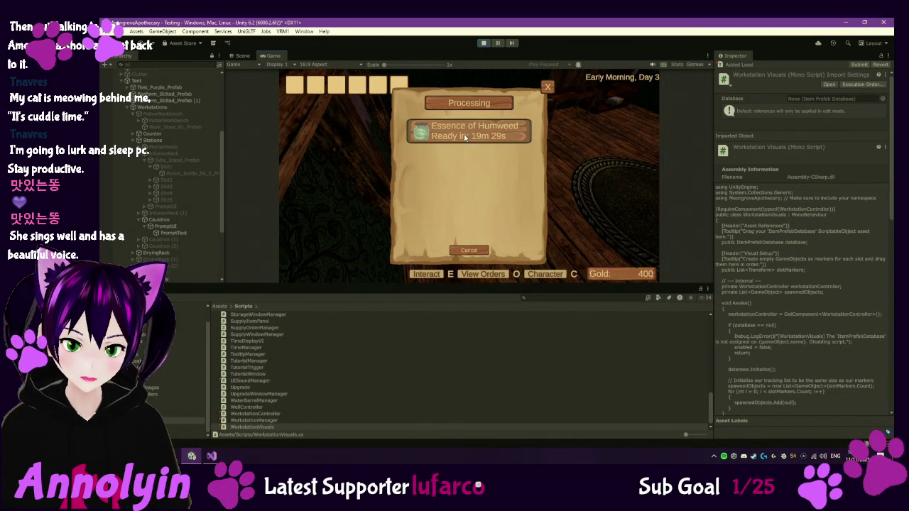
click(479, 250)
click(507, 212)
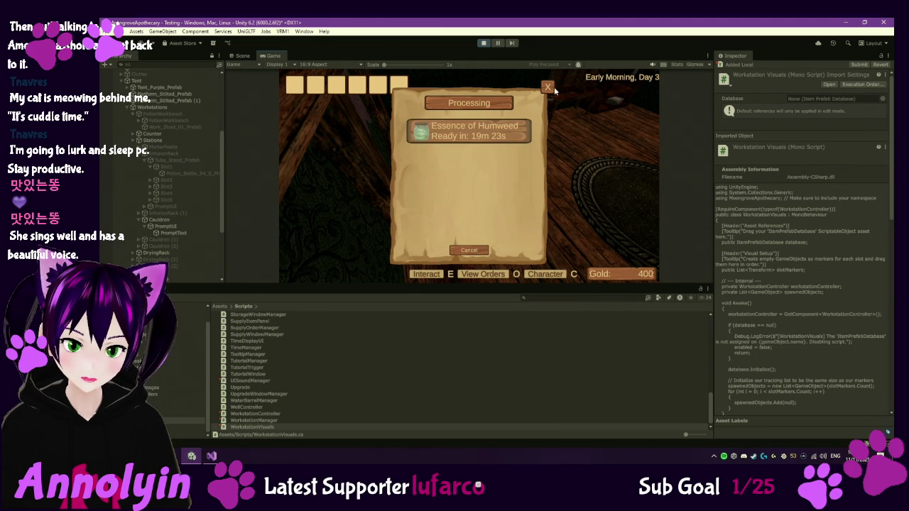
click(548, 87)
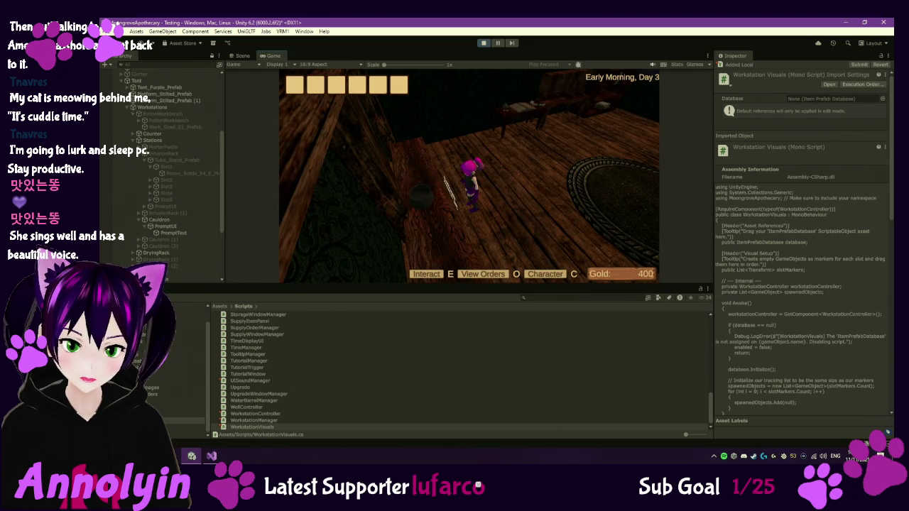
key(Escape)
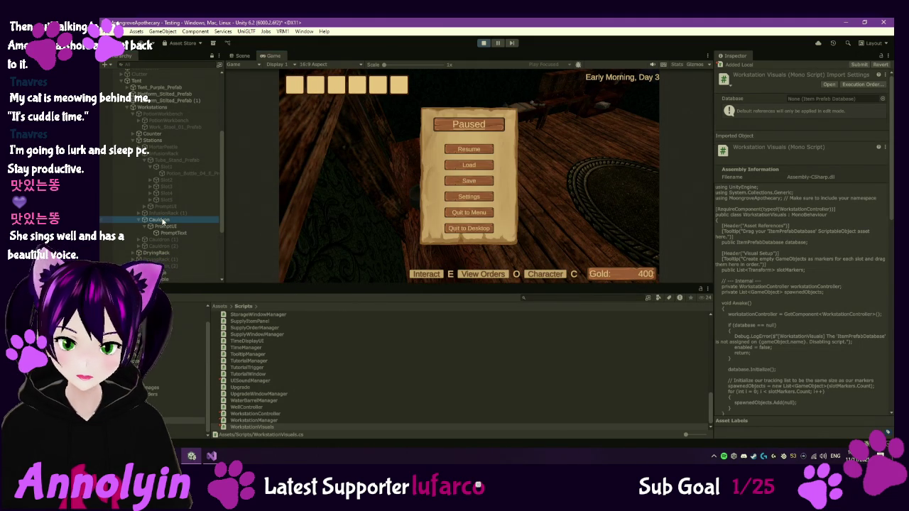
Ping the Cauldron's CauldronMaterialDatabase to view its recipe-to-material mappings, then reselect Cauldron
click(162, 221)
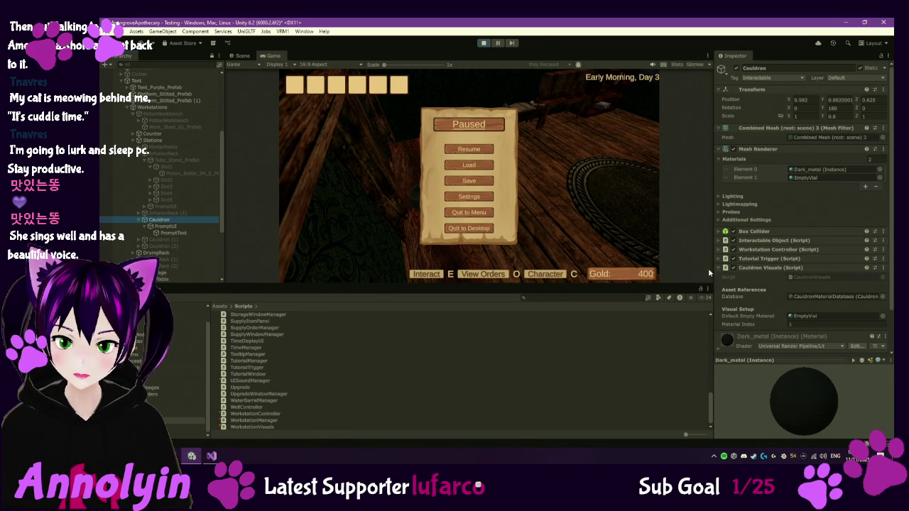
click(795, 297)
click(271, 375)
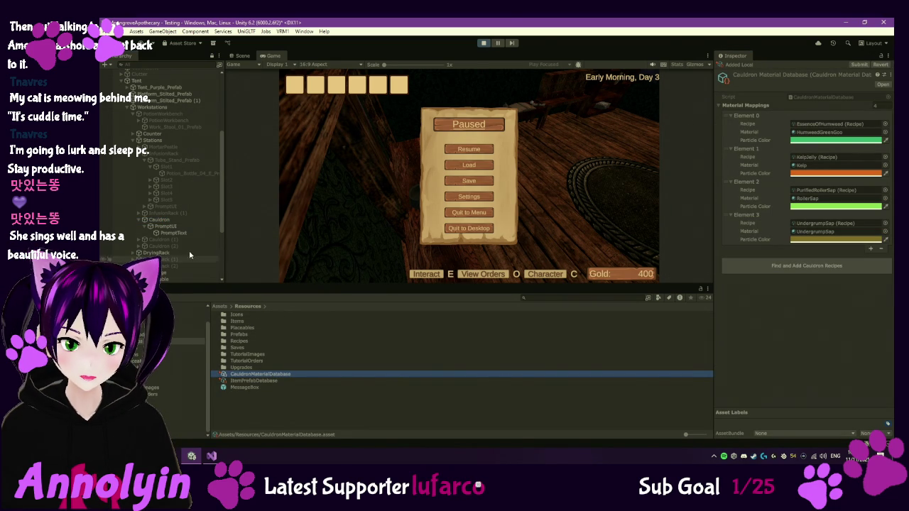
click(179, 219)
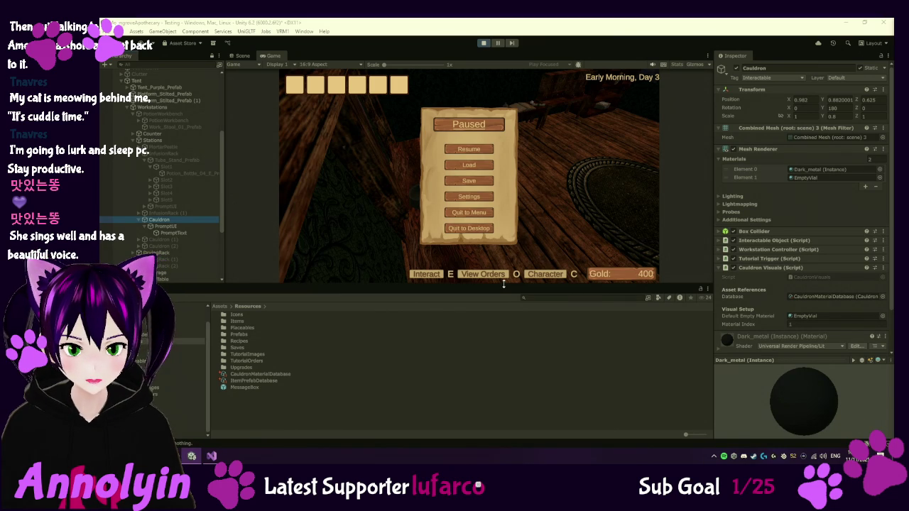
Review the Console's MusicManager messages about 'Spark of Growth - Morning', then resume the game
click(184, 288)
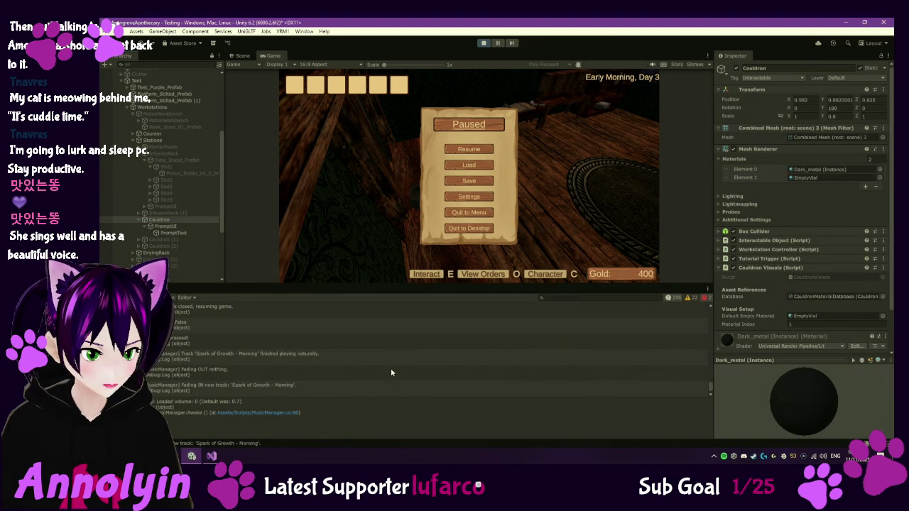
scroll(391, 372, up, 2)
scroll(391, 372, up, 3)
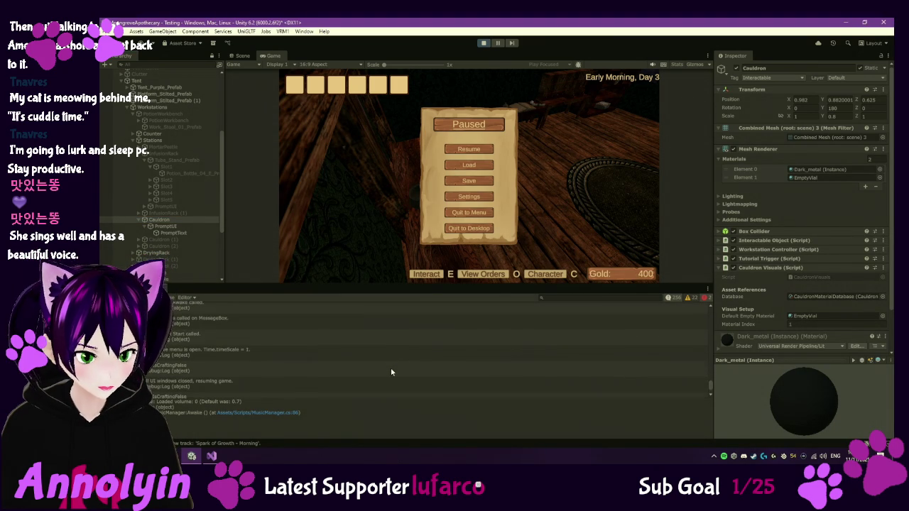
scroll(391, 372, up, 5)
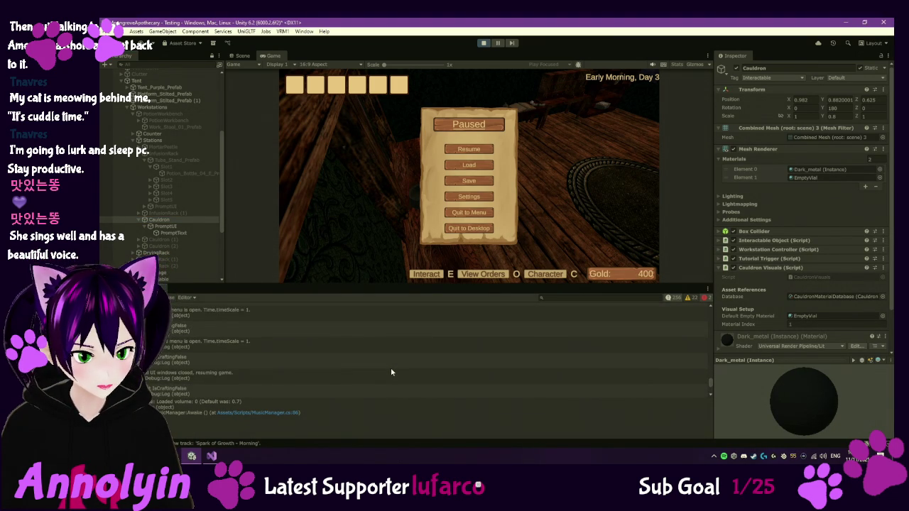
scroll(391, 372, up, 3)
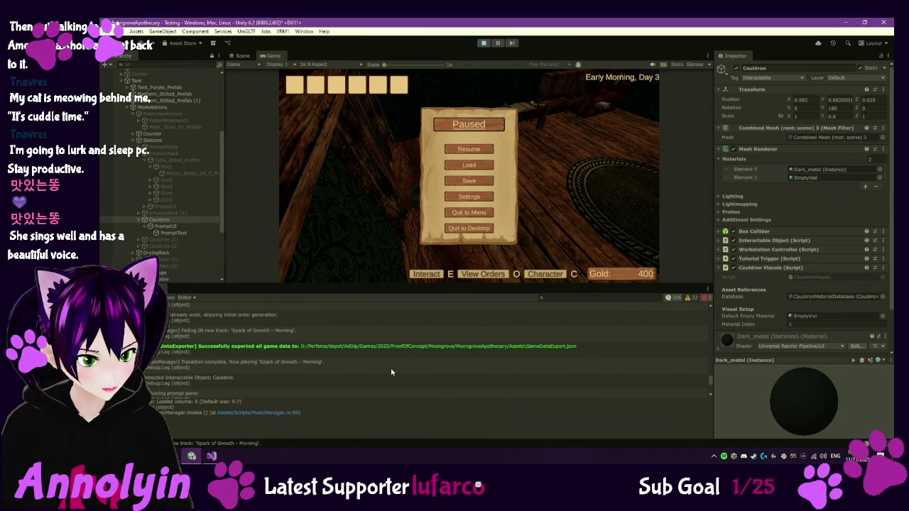
scroll(391, 371, down, 5)
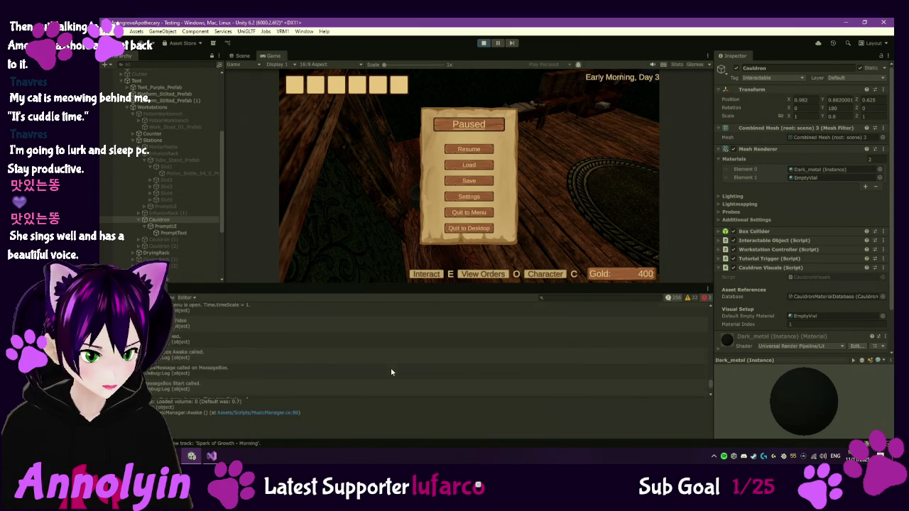
click(475, 149)
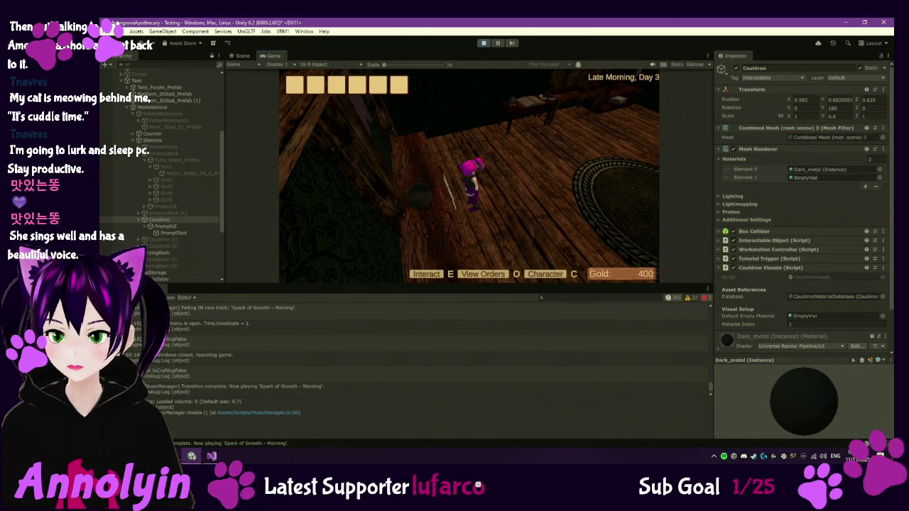
Walk around the room, pause, exit play mode, and bring Visual Studio back to the front
key(w)
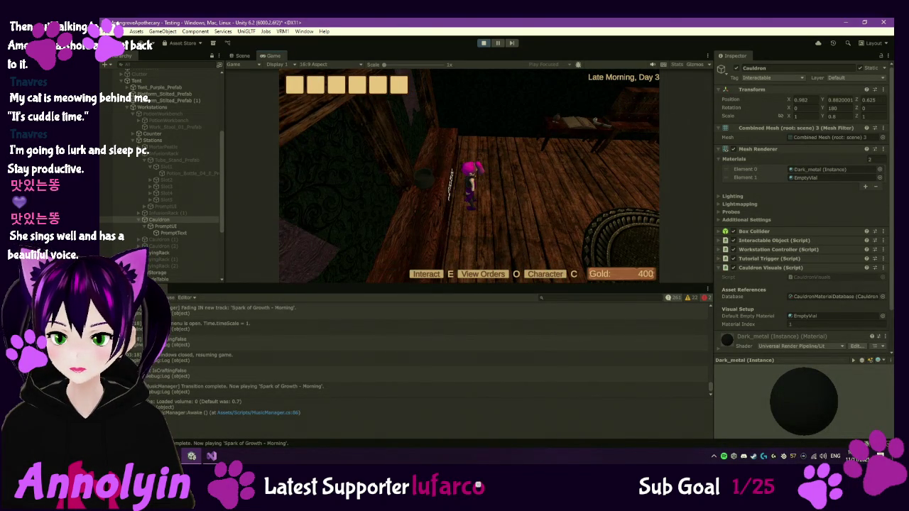
key(s)
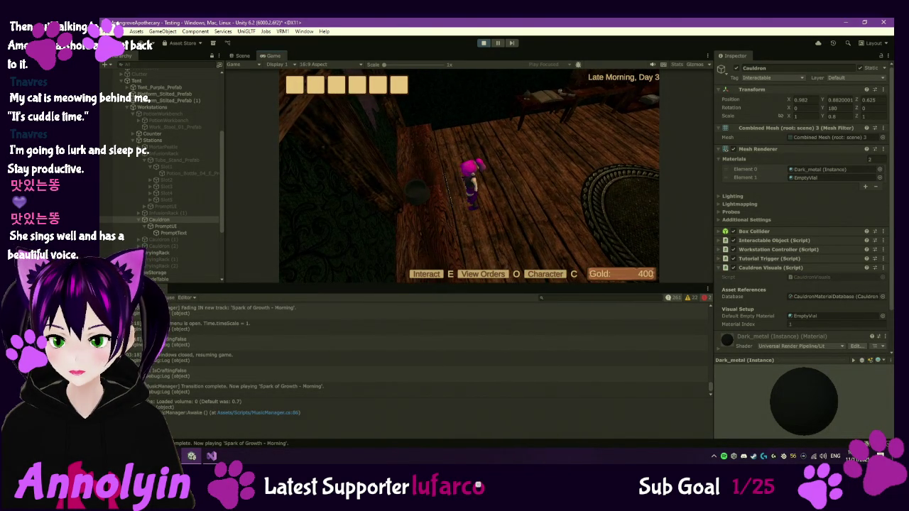
key(d)
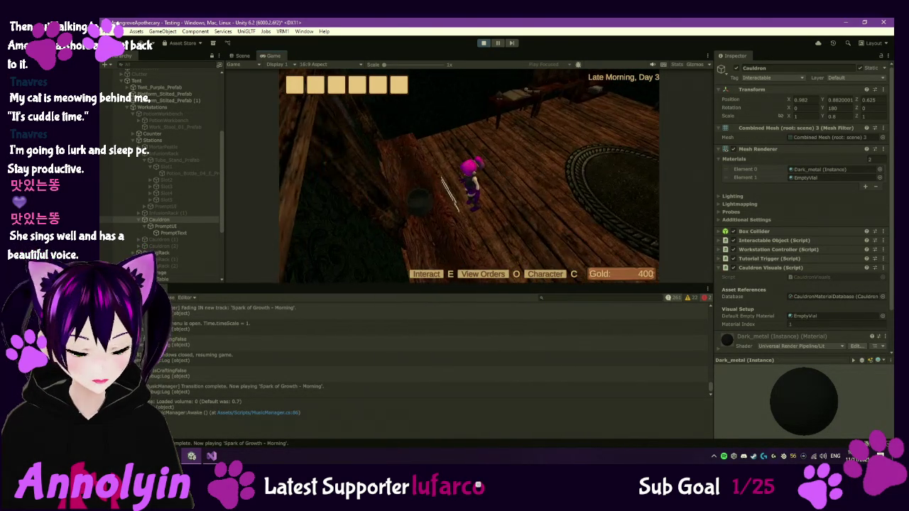
key(Escape)
click(483, 44)
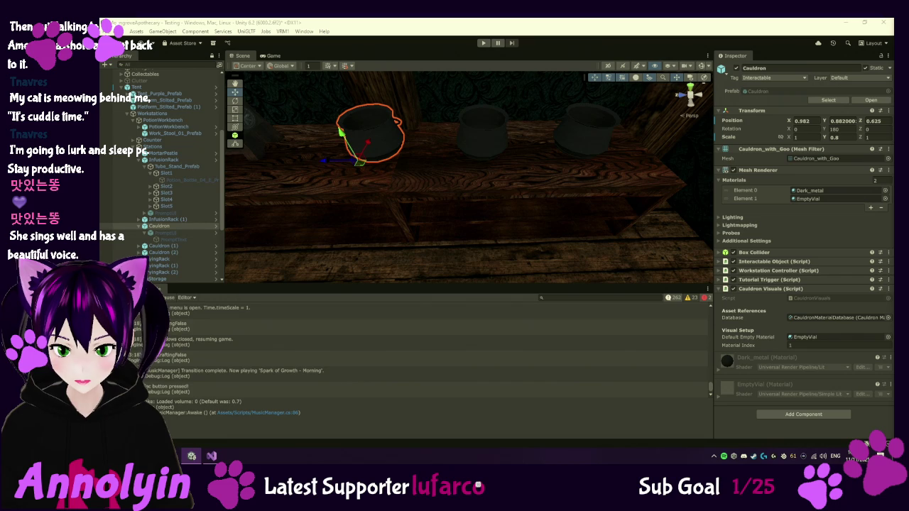
click(211, 457)
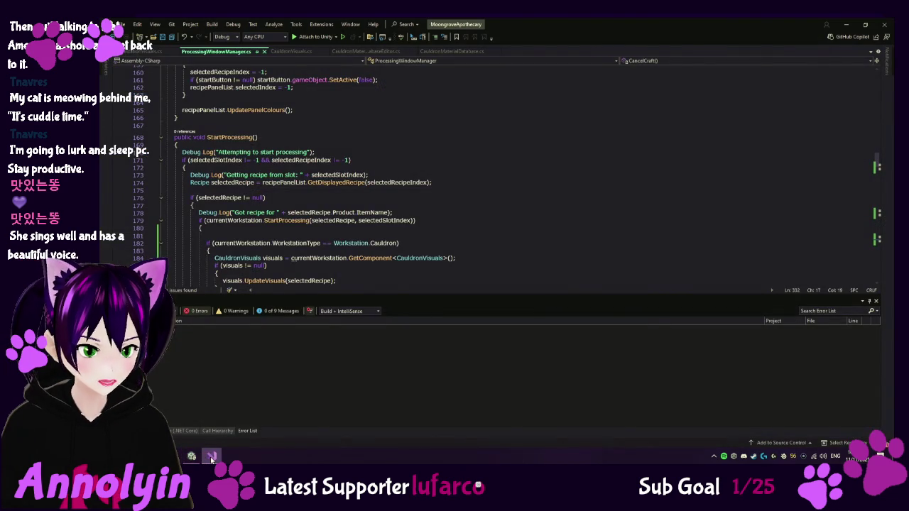
Switch to Unity and browse the Assets > Scripts folder down to LoadManager
mouse_move(191, 457)
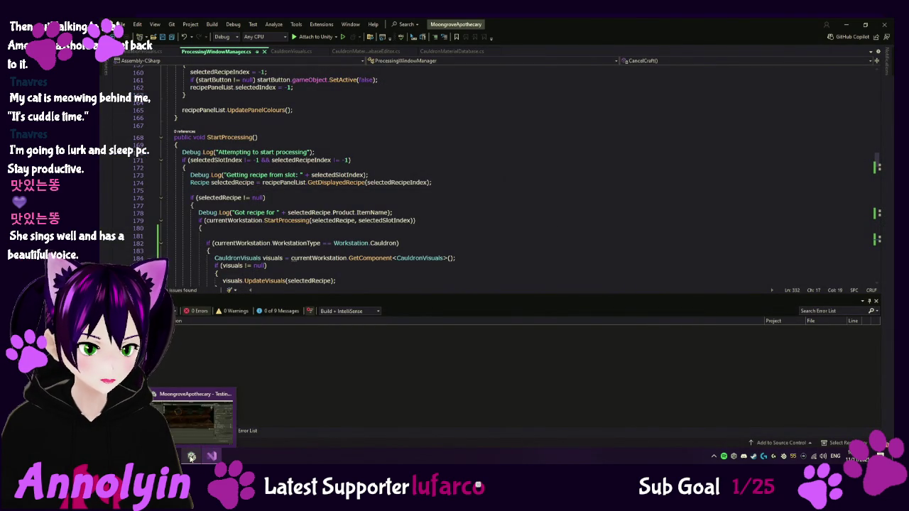
click(201, 435)
click(128, 298)
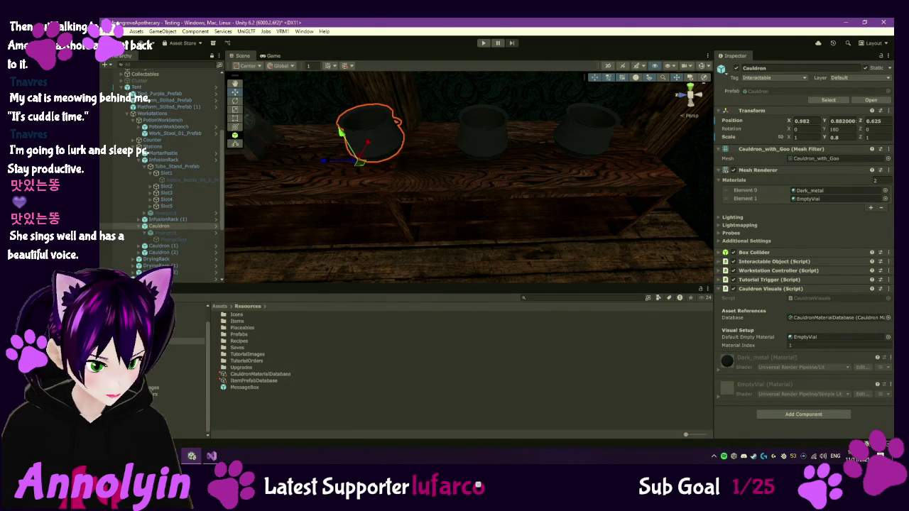
click(189, 421)
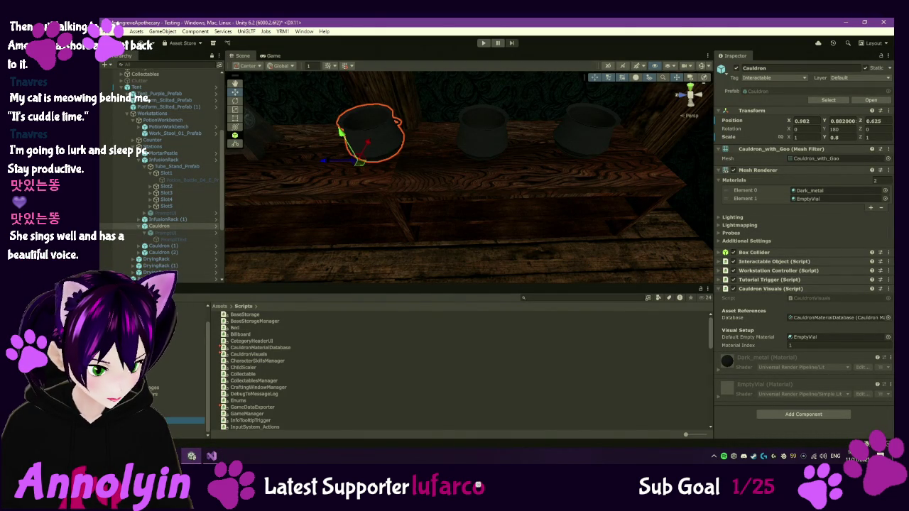
scroll(268, 393, down, 5)
scroll(267, 395, down, 2)
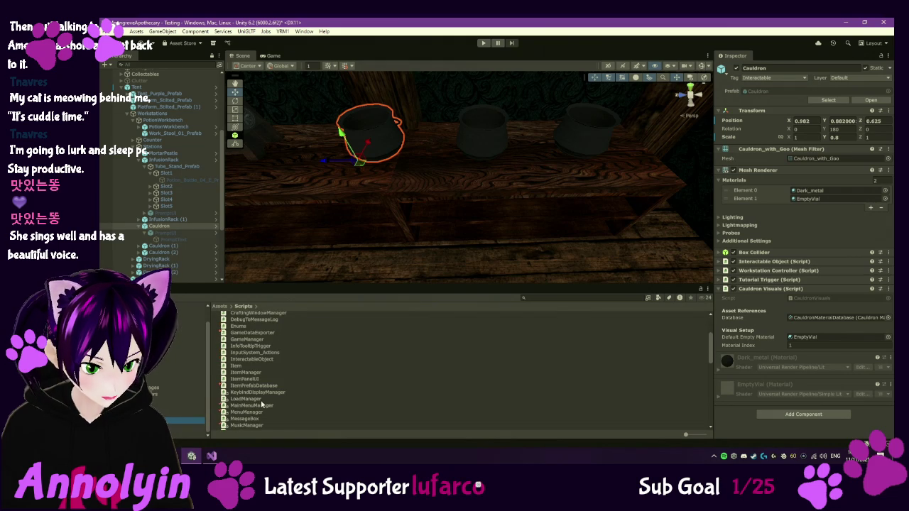
scroll(264, 390, down, 2)
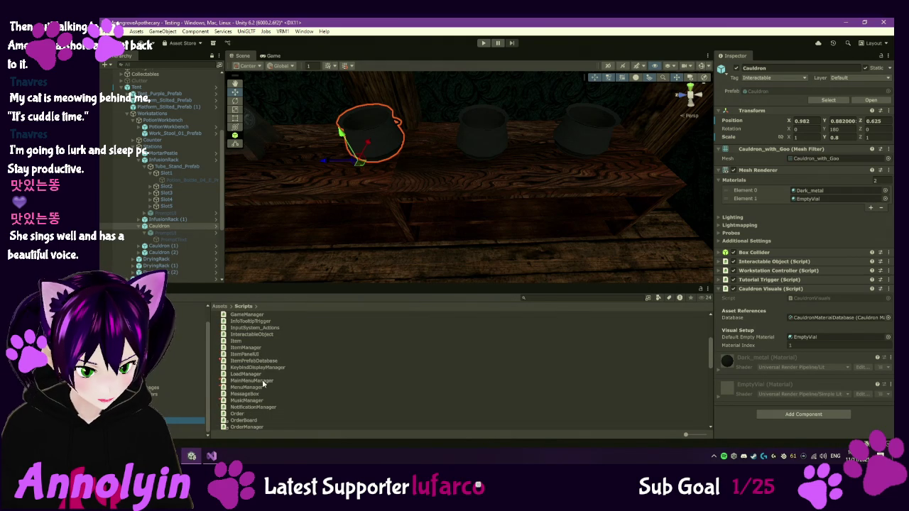
scroll(261, 402, down, 2)
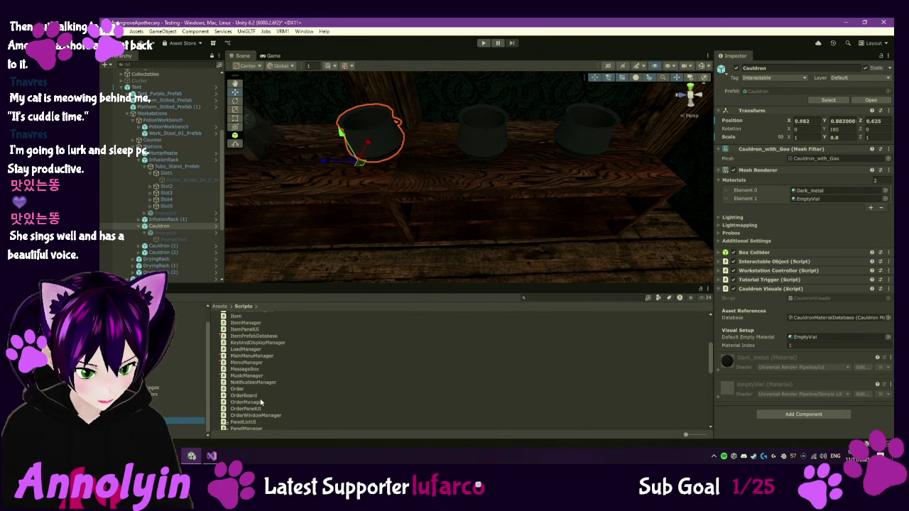
Check out LoadManager under version control and open it in Visual Studio
click(252, 351)
right_click(252, 351)
mouse_move(327, 118)
click(405, 135)
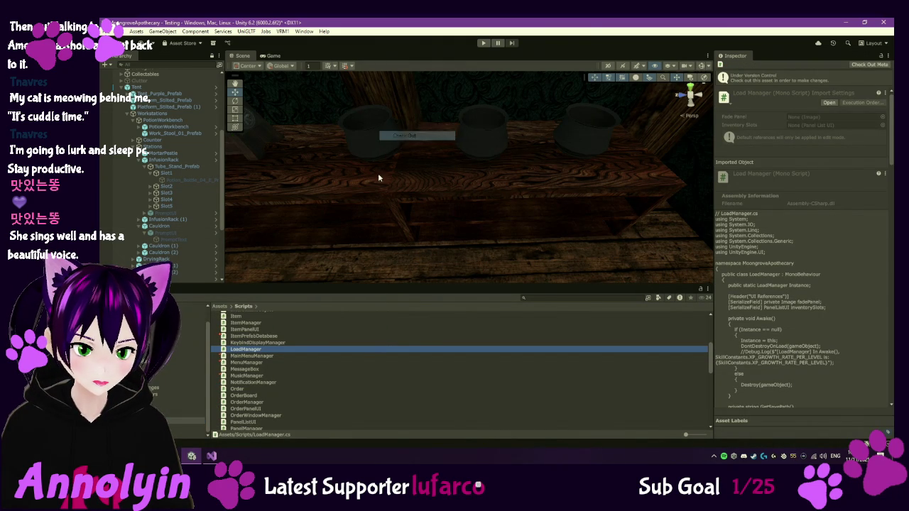
double_click(245, 349)
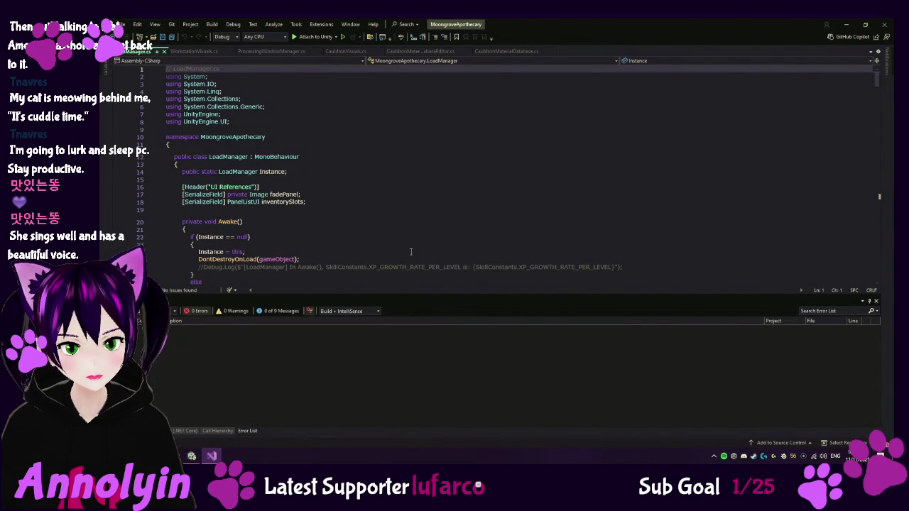
Collapse the GetSavePath method and jump to the ApplySaveData definition from its line 78 call
scroll(381, 211, down, 10)
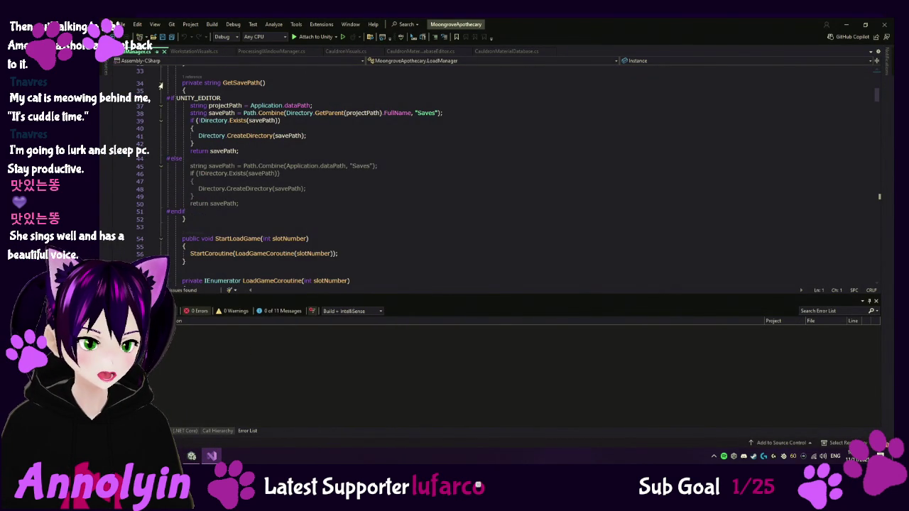
click(162, 88)
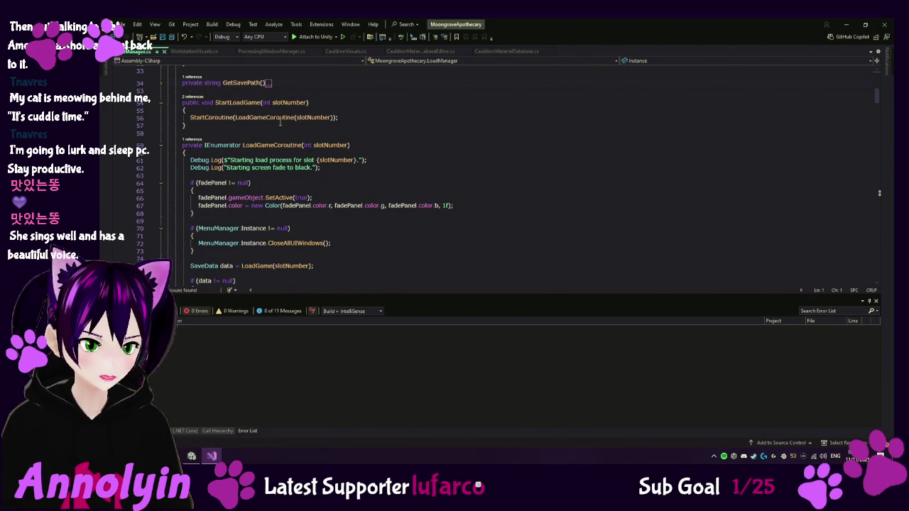
scroll(455, 175, down, 10)
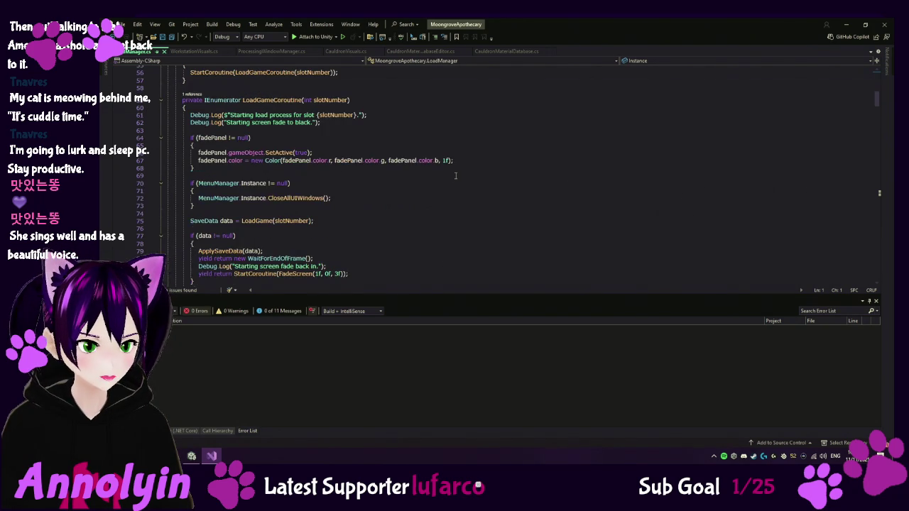
scroll(455, 175, down, 2)
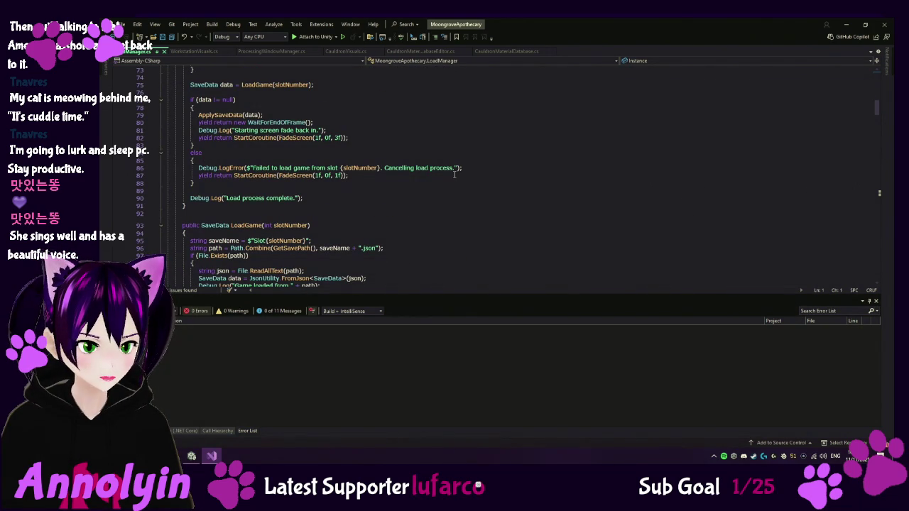
click(221, 108)
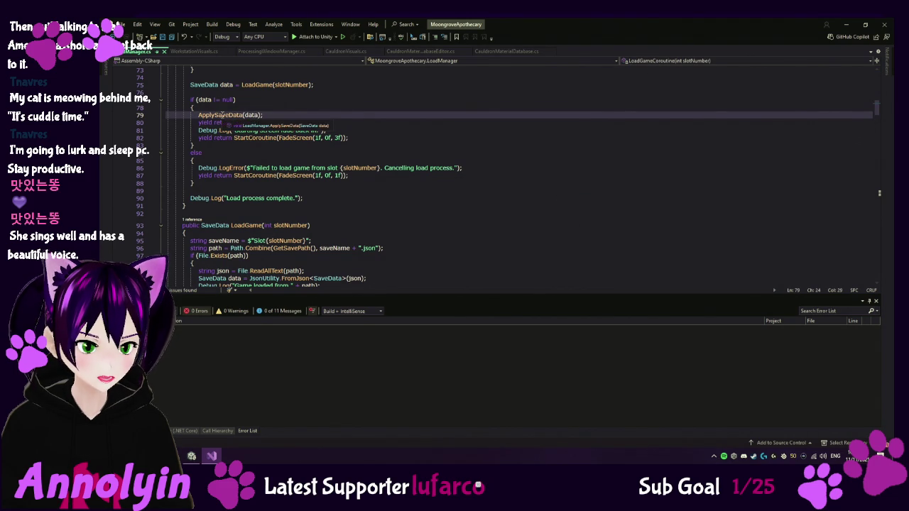
right_click(223, 115)
click(267, 170)
Scroll to the workstation loading loop and place the cursor after controller.LoadData
scroll(270, 170, down, 7)
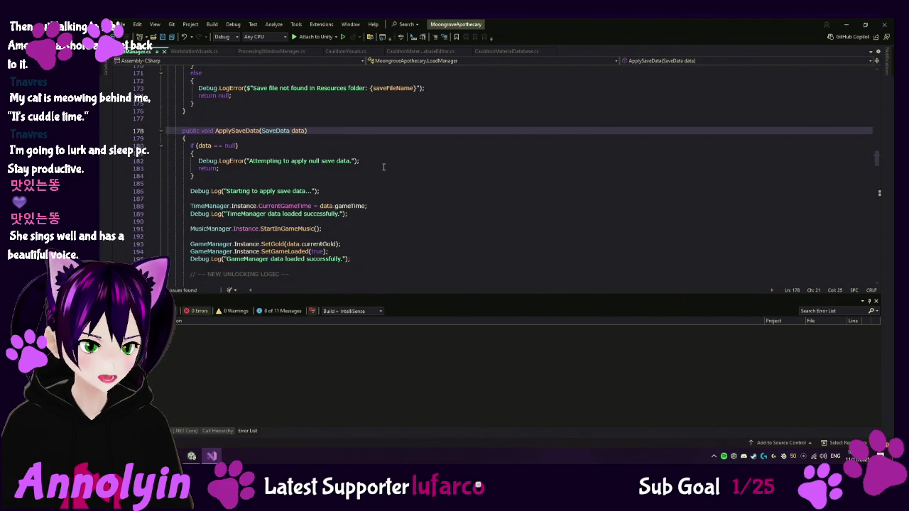
scroll(373, 178, down, 4)
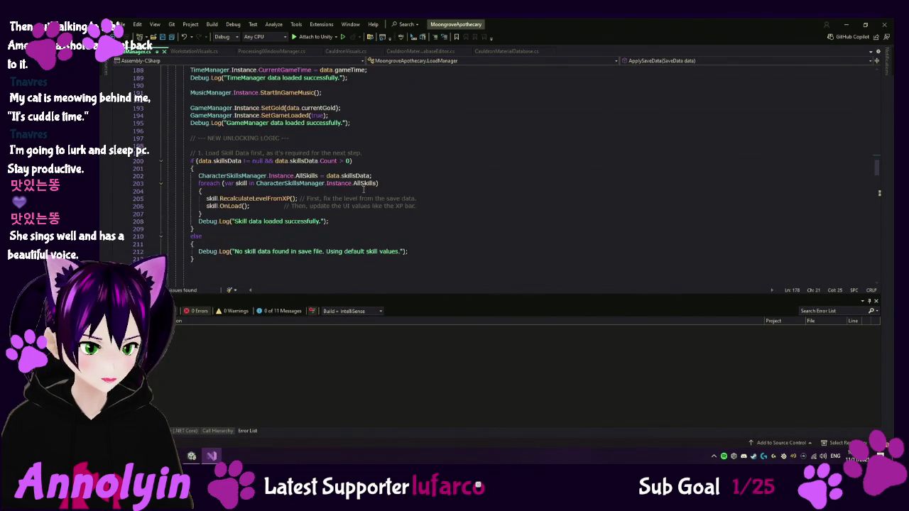
scroll(364, 190, down, 3)
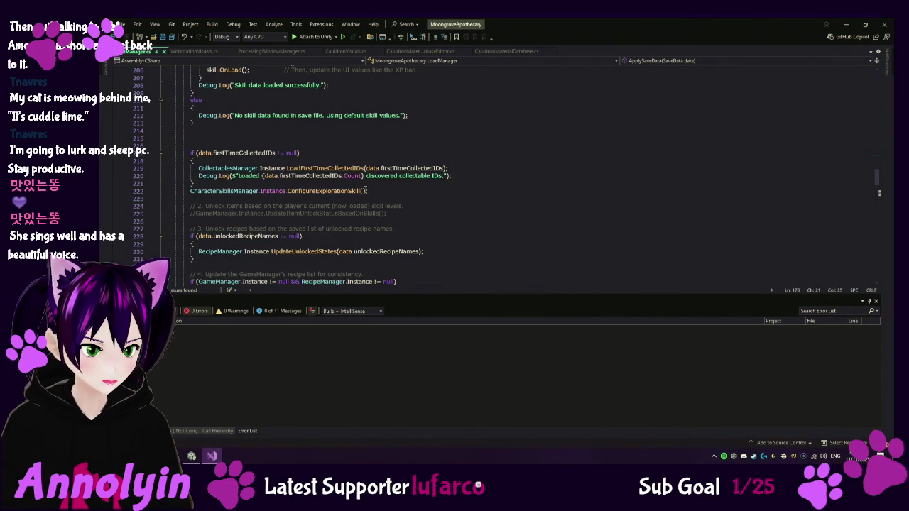
scroll(365, 191, down, 3)
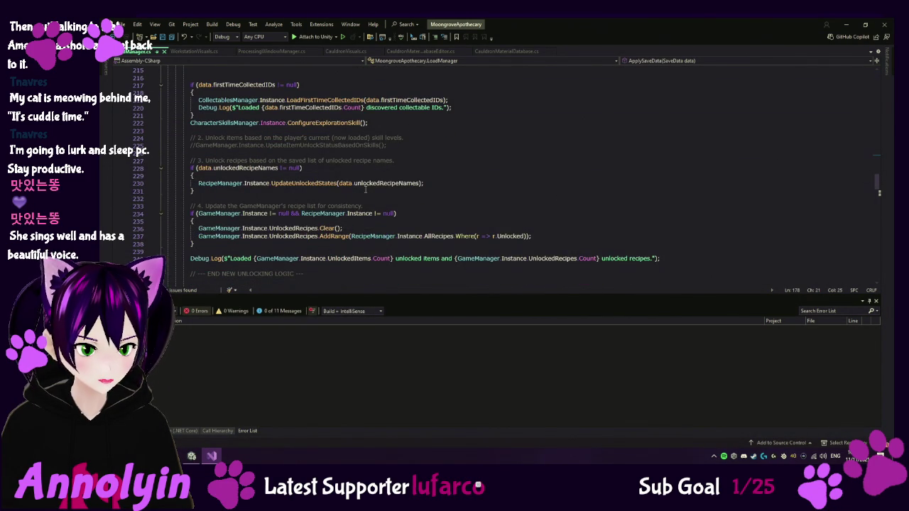
scroll(365, 190, down, 2)
scroll(365, 187, down, 11)
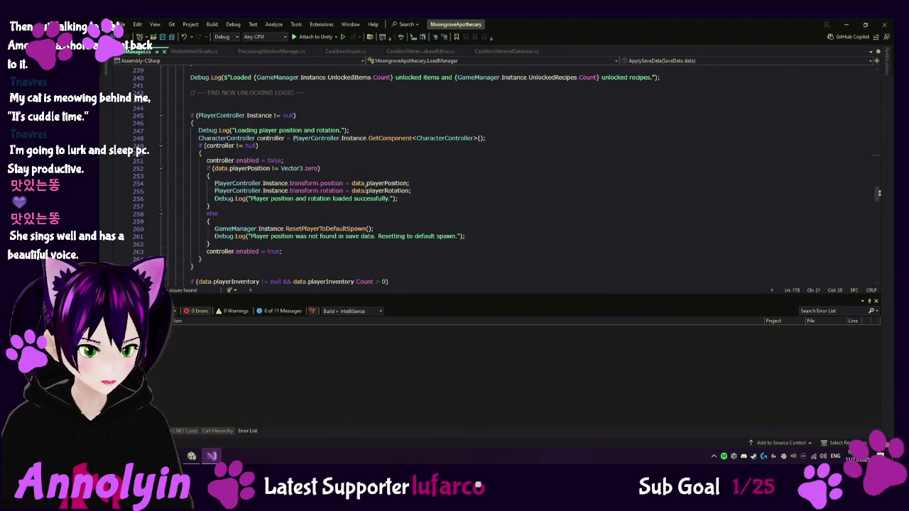
scroll(365, 188, down, 7)
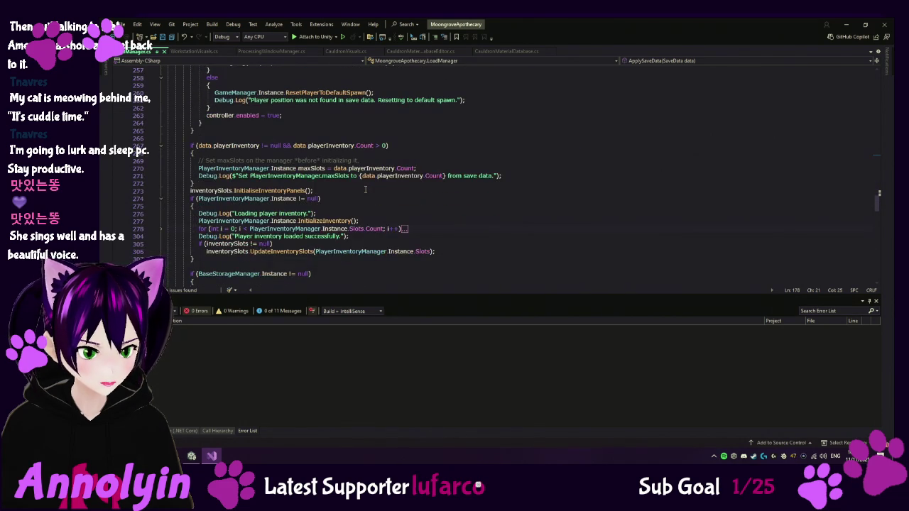
scroll(366, 189, down, 8)
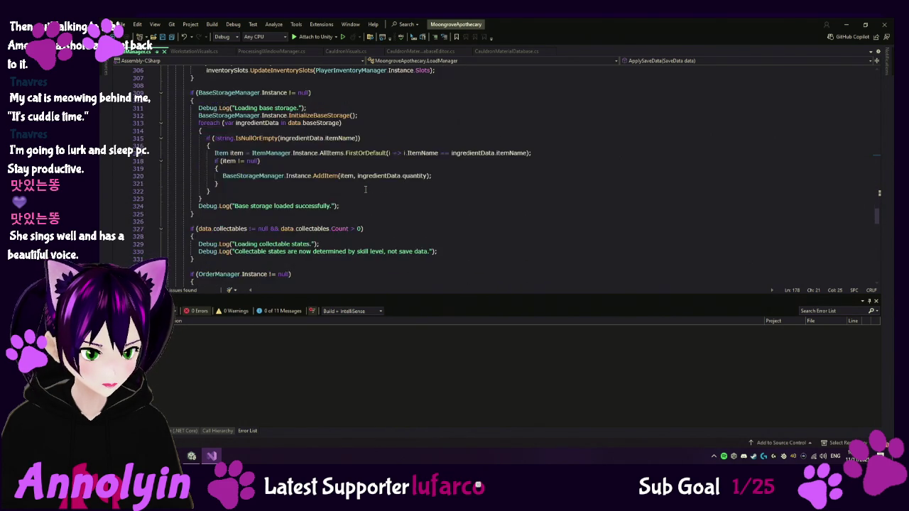
scroll(369, 190, down, 3)
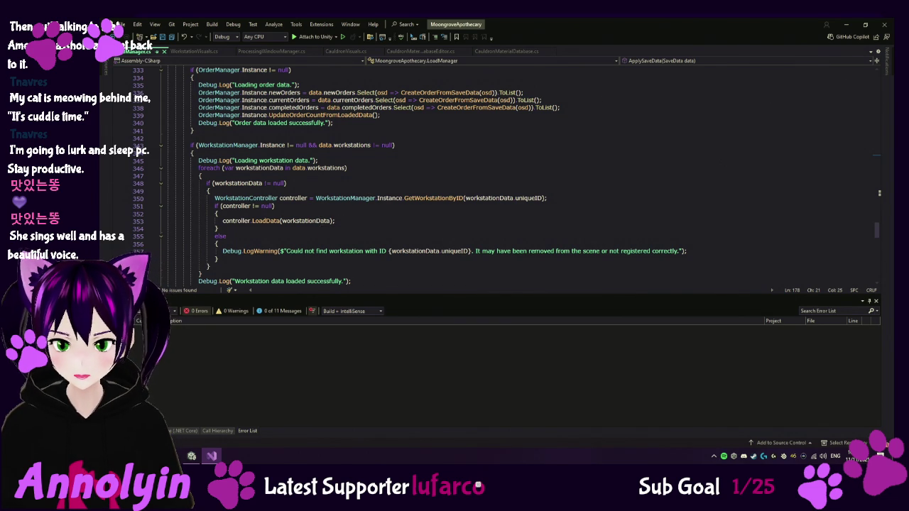
click(366, 222)
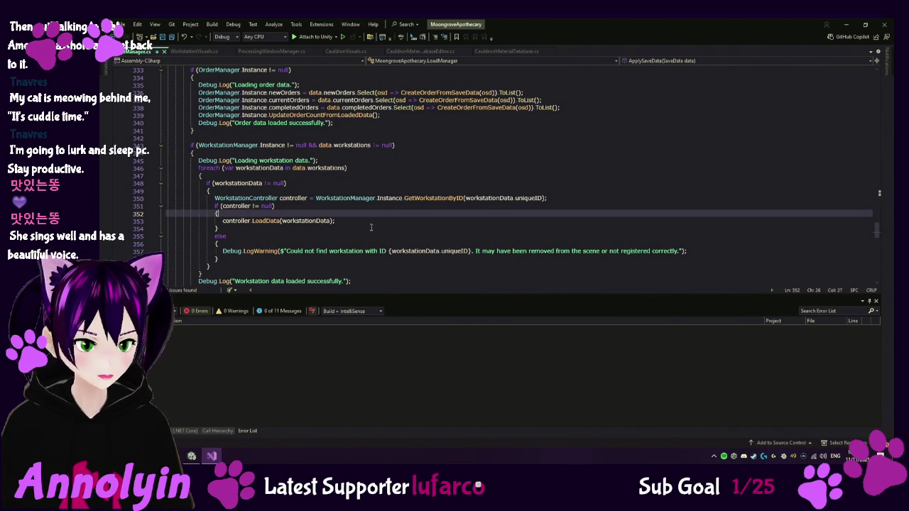
Paste the Cauldron/else visuals-refresh block after controller.LoadData(workstationData) and save LoadManager.cs
key(Return)
key(Return)
key(ctrl+v)
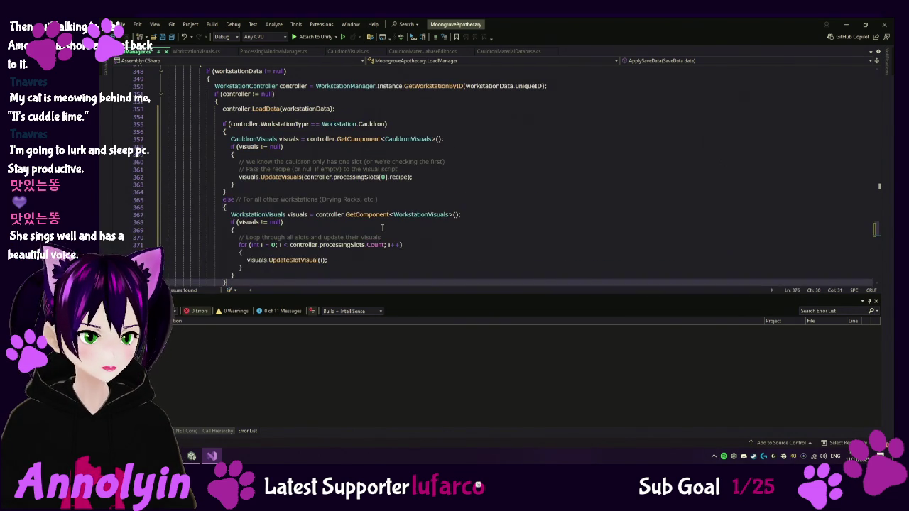
key(ctrl+s)
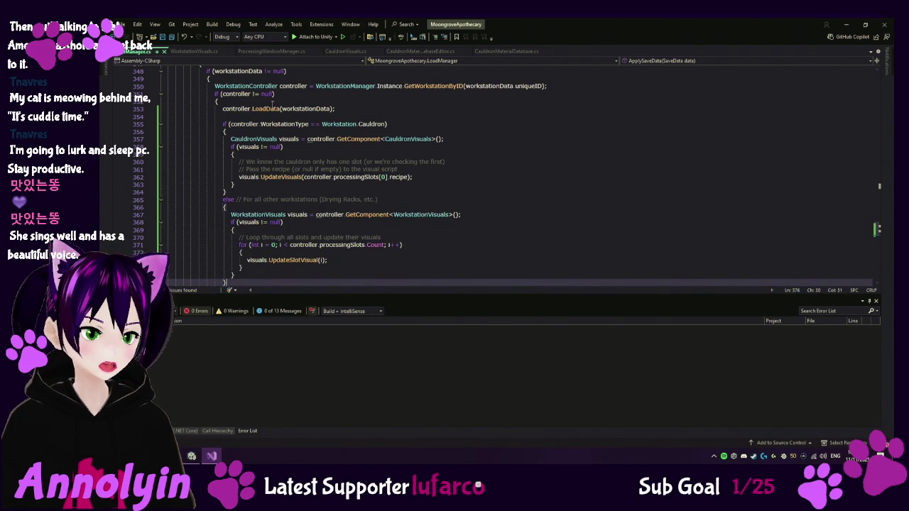
scroll(355, 188, up, 1)
scroll(295, 203, up, 1)
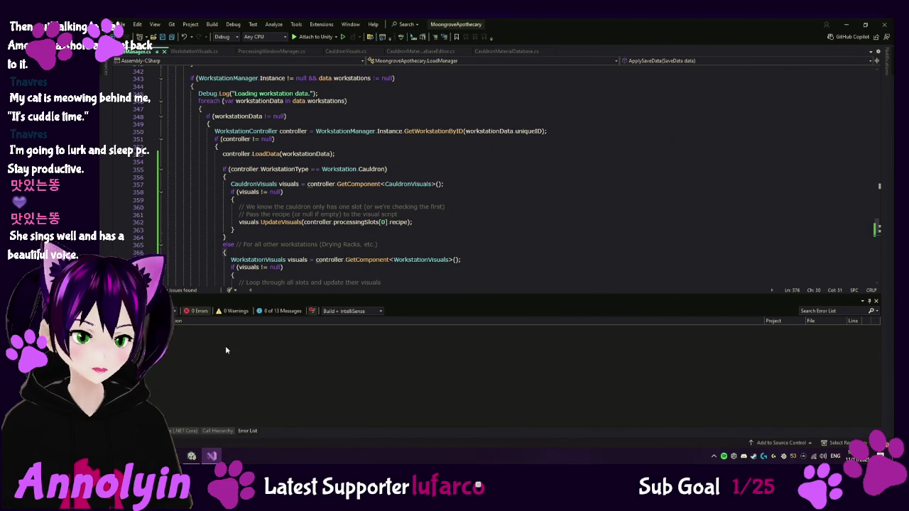
Delete the Start() method (lines 43–62) from CauldronVisuals.cs
click(346, 51)
scroll(313, 173, up, 10)
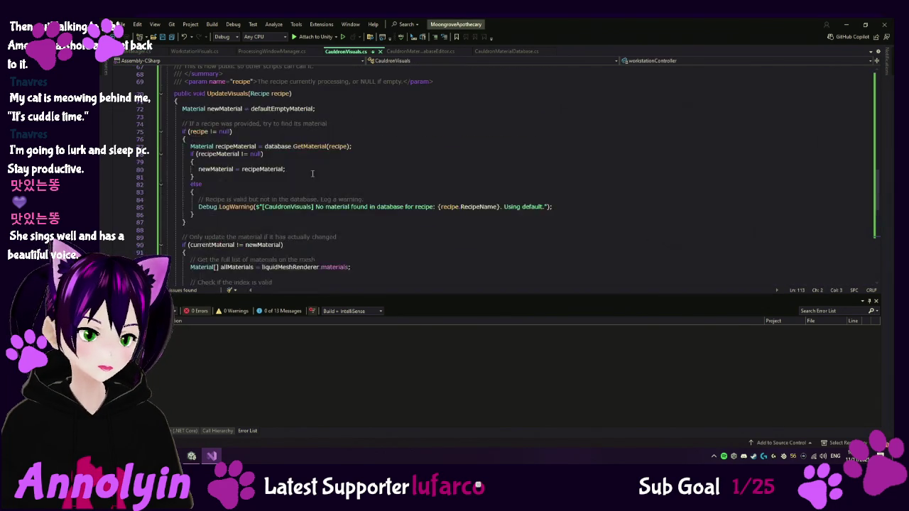
scroll(313, 174, up, 2)
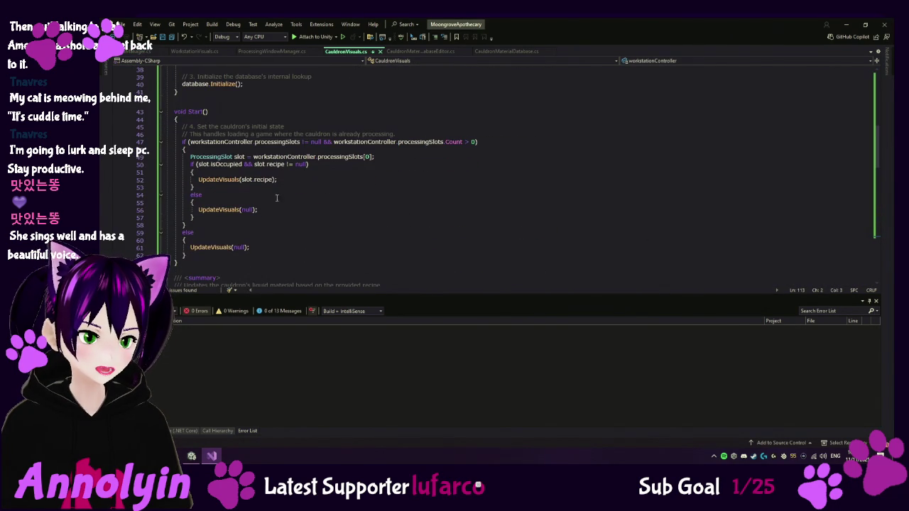
mouse_move(182, 264)
mouse_down()
mouse_move(213, 249)
mouse_move(134, 108)
mouse_up()
key(Delete)
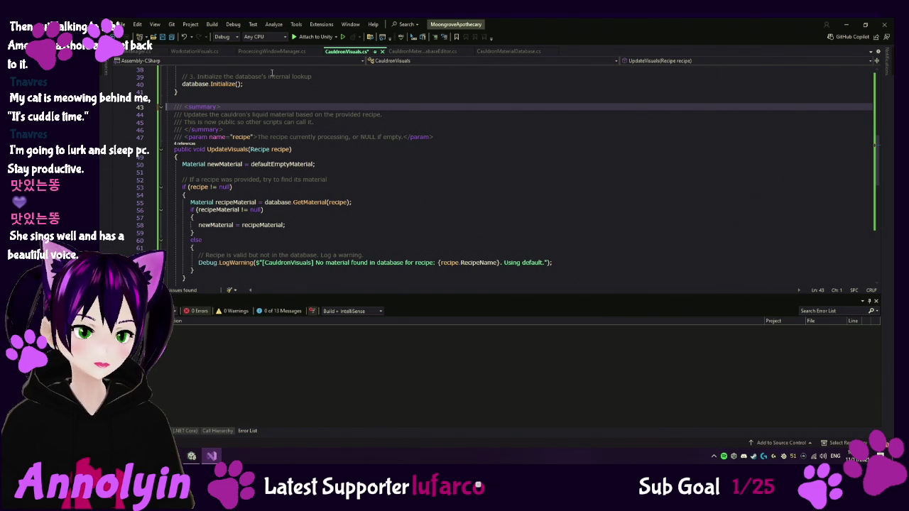
click(205, 53)
Delete WorkstationVisuals.cs's Start() method and the leftover blank lines after Awake, then return to Unity
scroll(247, 167, up, 20)
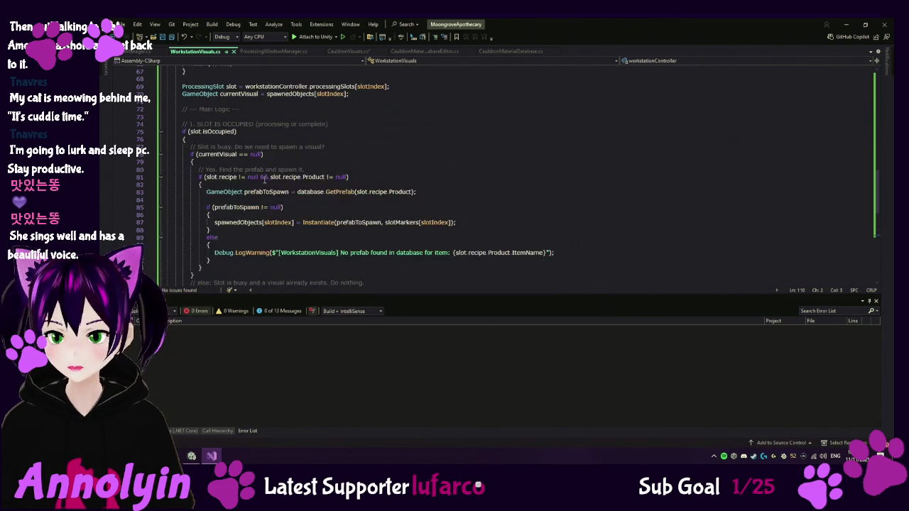
scroll(265, 180, up, 5)
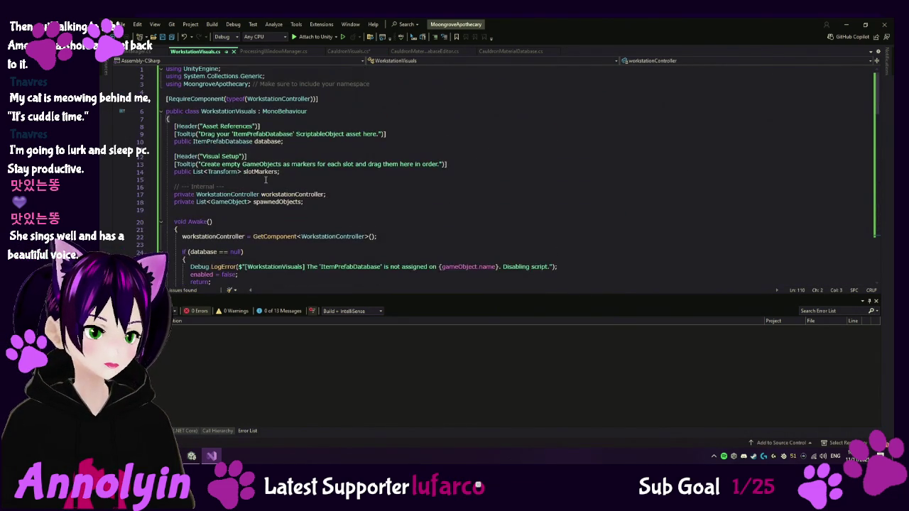
scroll(268, 179, down, 2)
scroll(267, 179, down, 1)
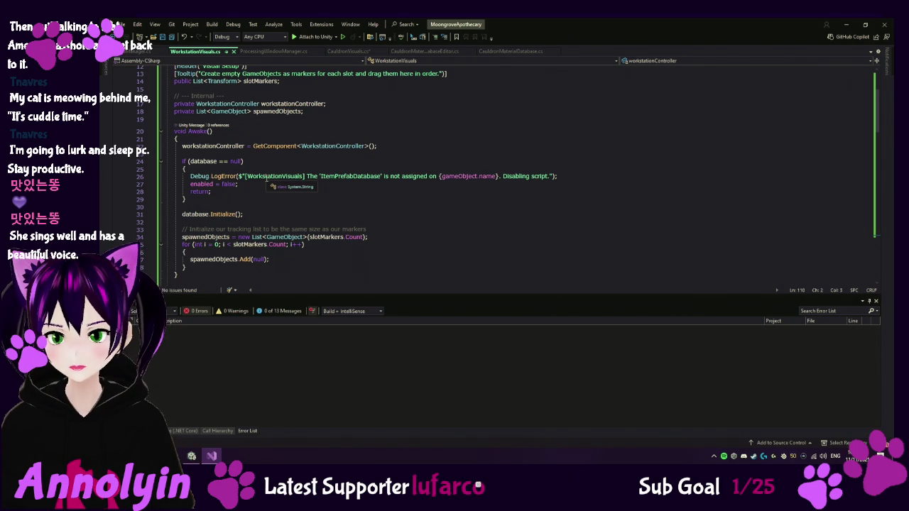
scroll(274, 188, down, 5)
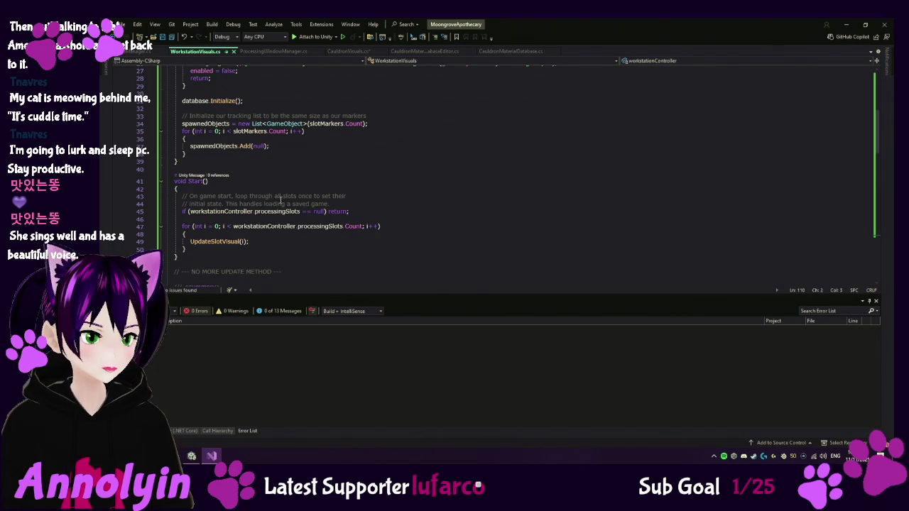
drag(182, 257, 166, 170)
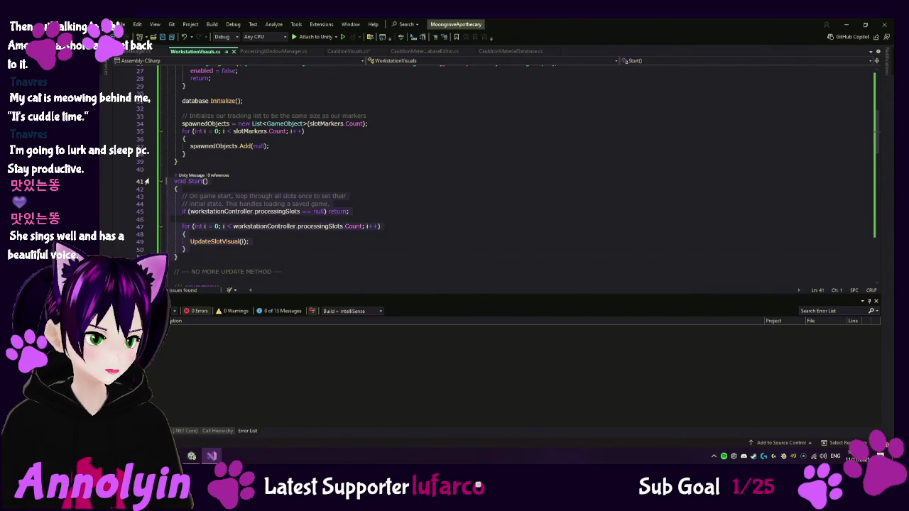
key(Delete)
key(BackSpace)
key(Delete)
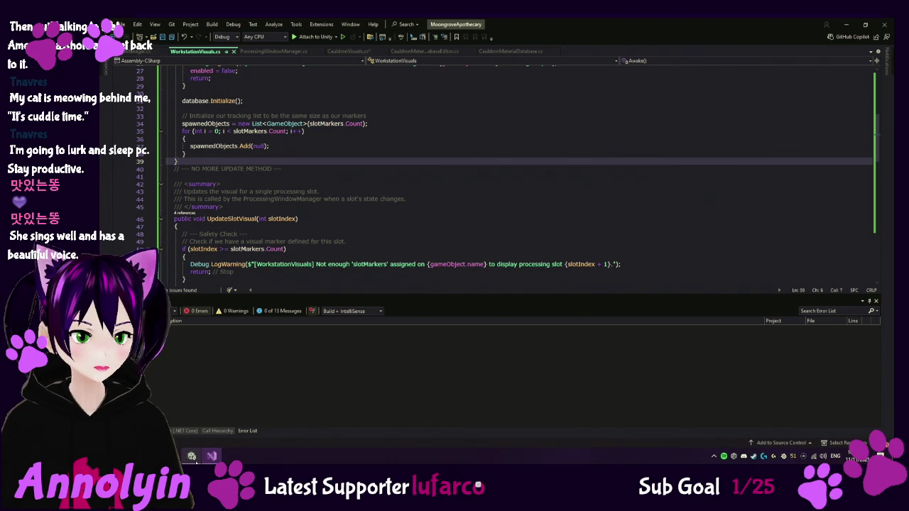
key(alt+Tab)
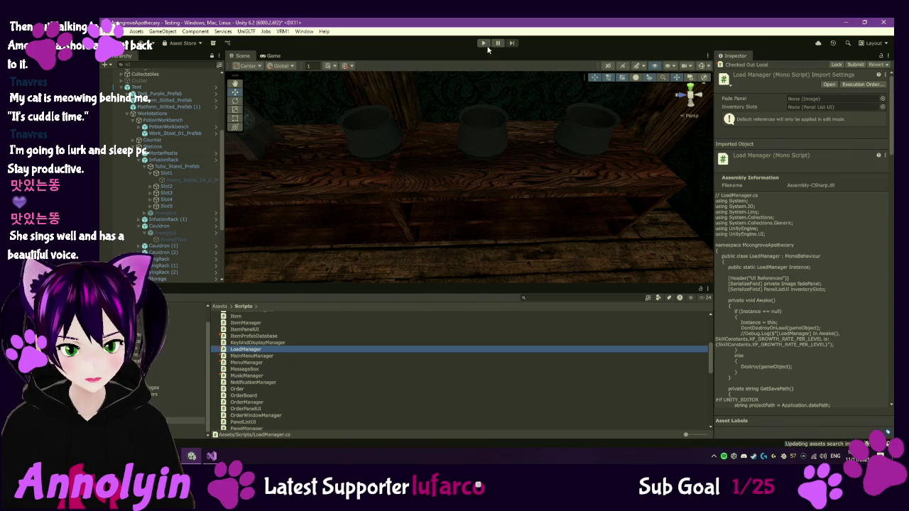
click(483, 44)
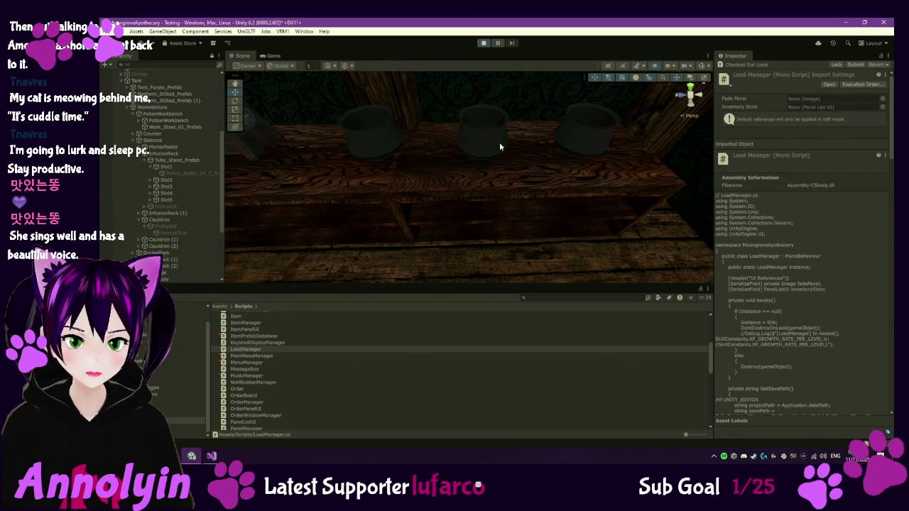
click(469, 163)
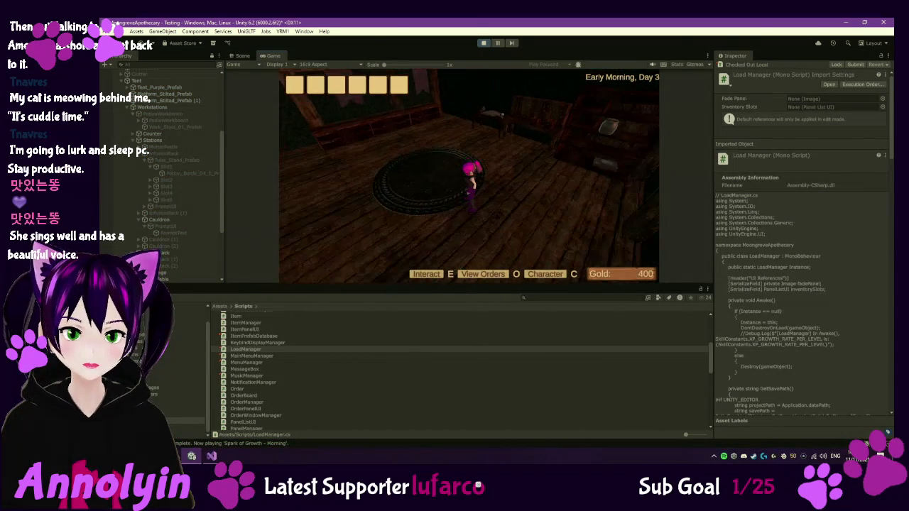
key(w)
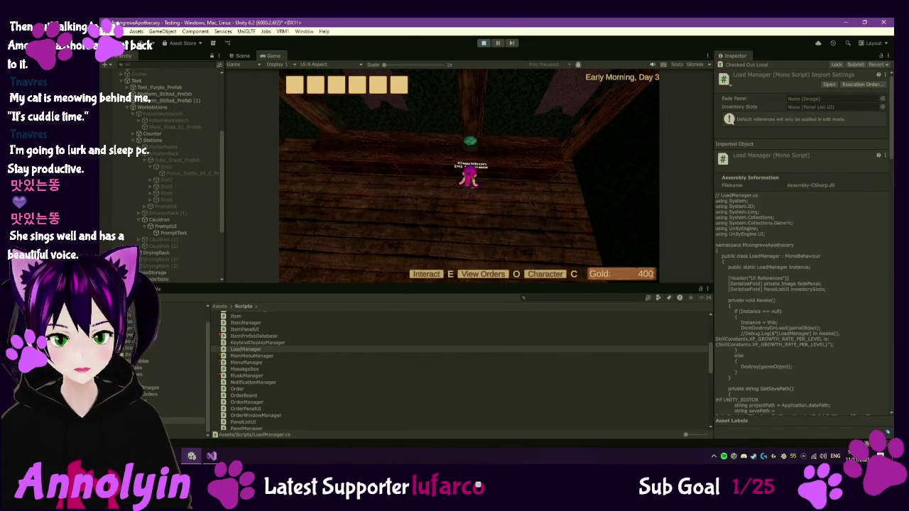
key(d)
key(d)
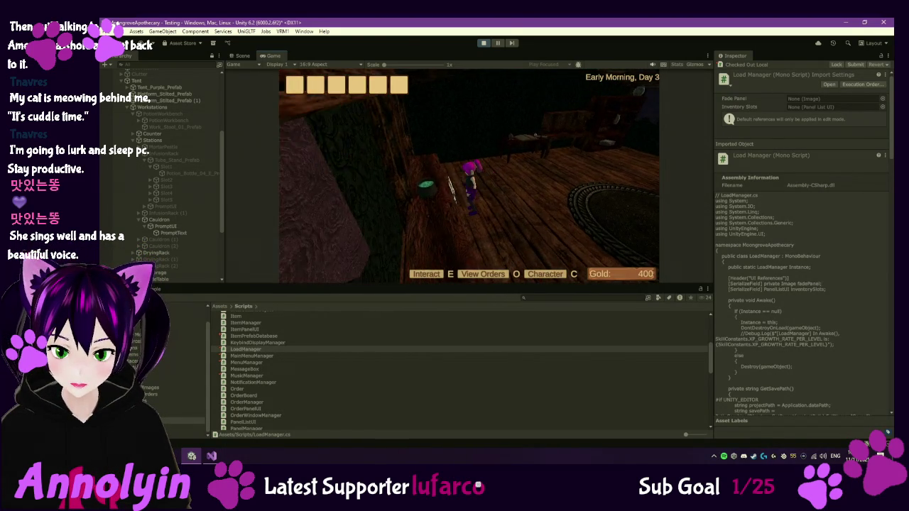
key(Escape)
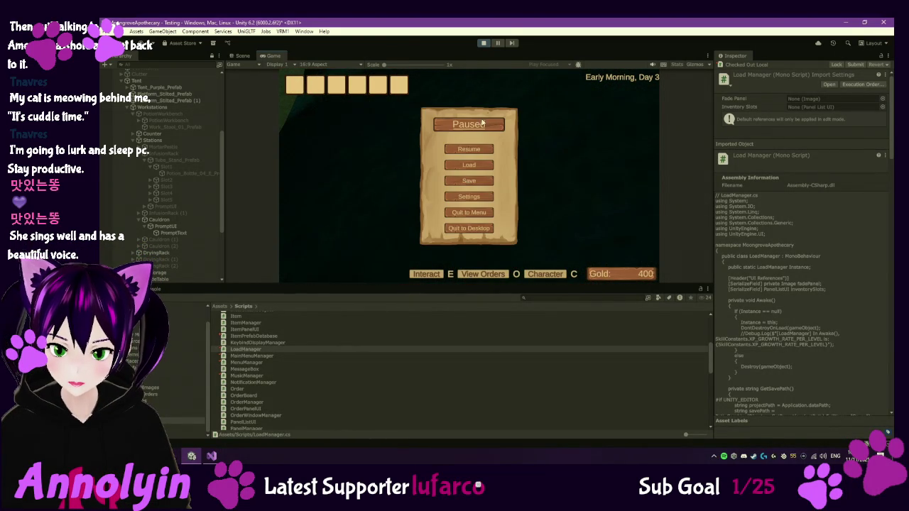
click(484, 44)
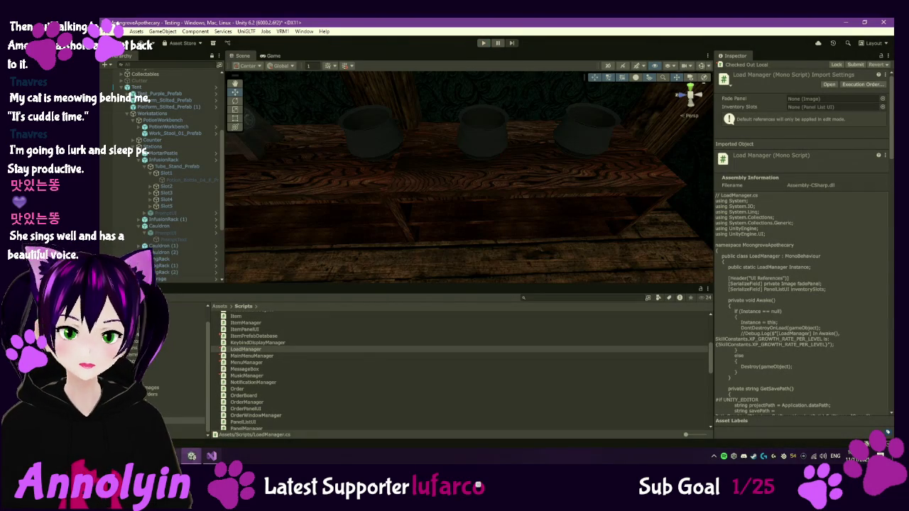
Start a new Notepad note reading 'add bubbles', correcting the misspelled first word
key(super)
click(304, 291)
text(ad bubbles)
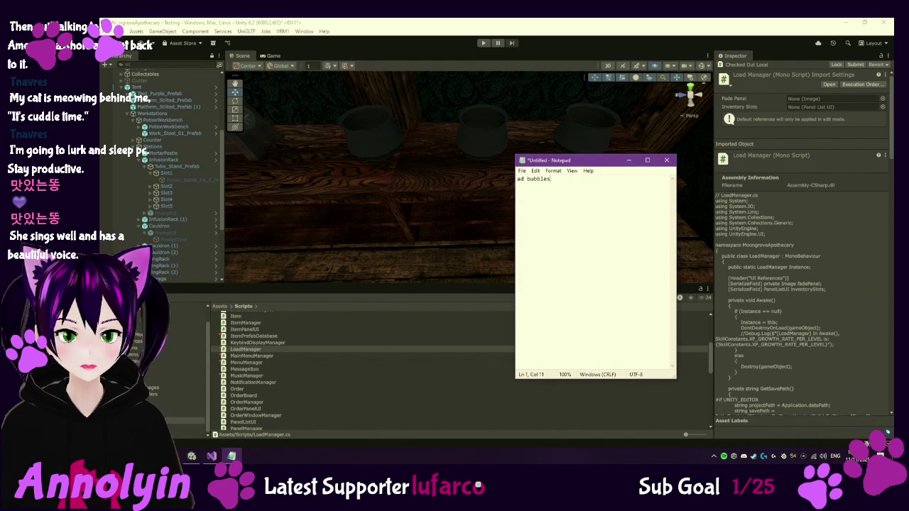
key(Left)
text(s)
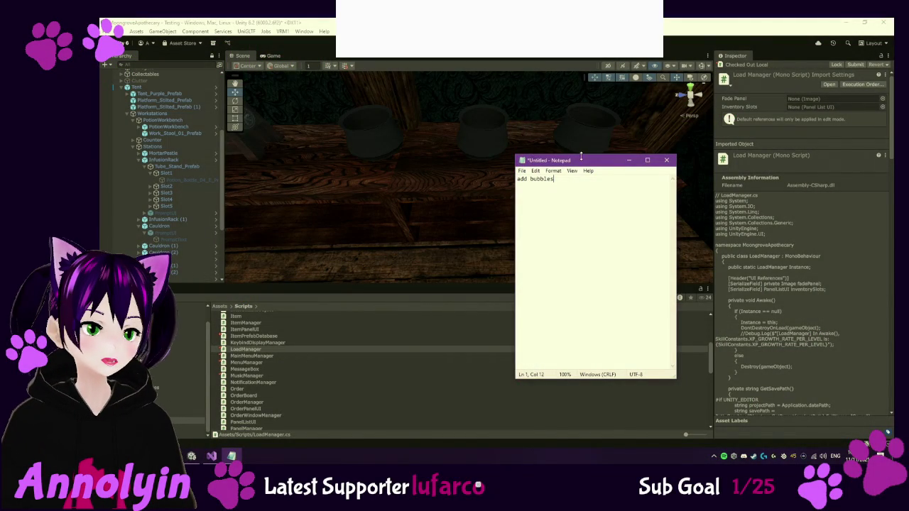
Close the 'add bubbles' Notepad note without saving and return to Unity
key(alt+F4)
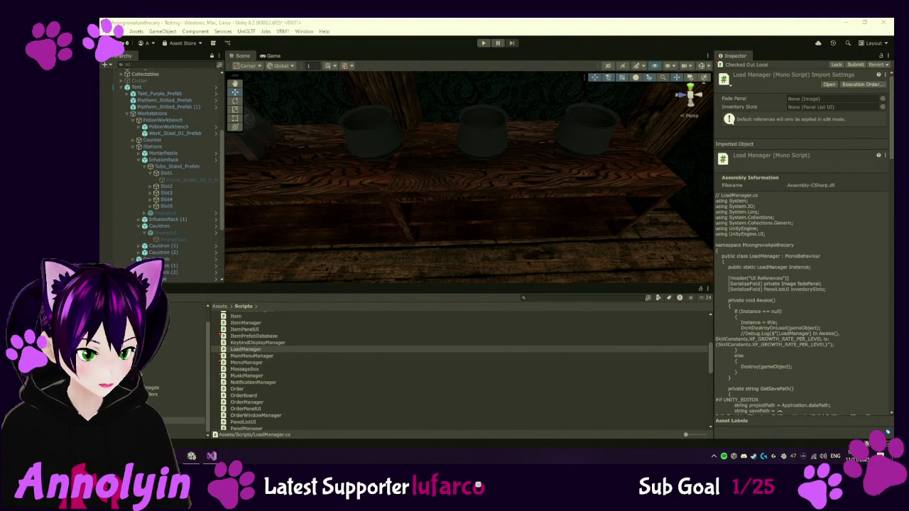
Open the Cauldron prefab from Resources/Prefabs in Prefab Mode and orbit to view it
click(181, 368)
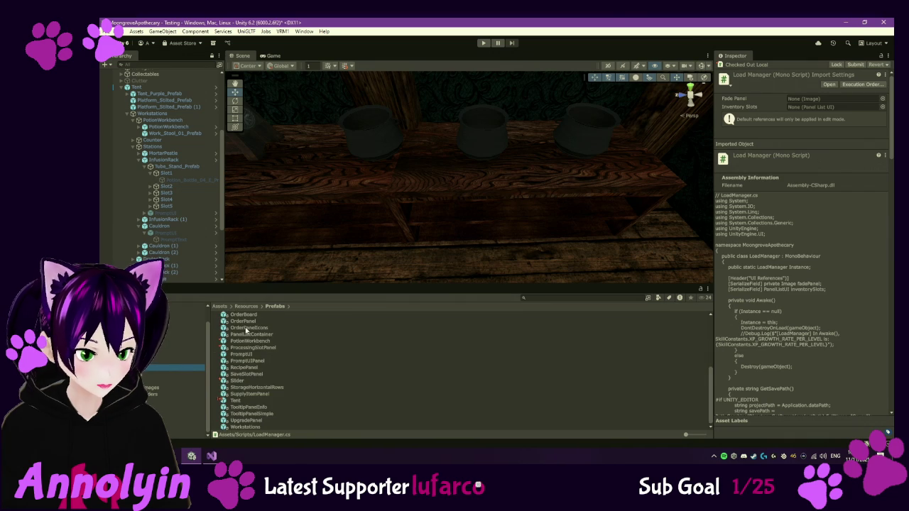
click(244, 336)
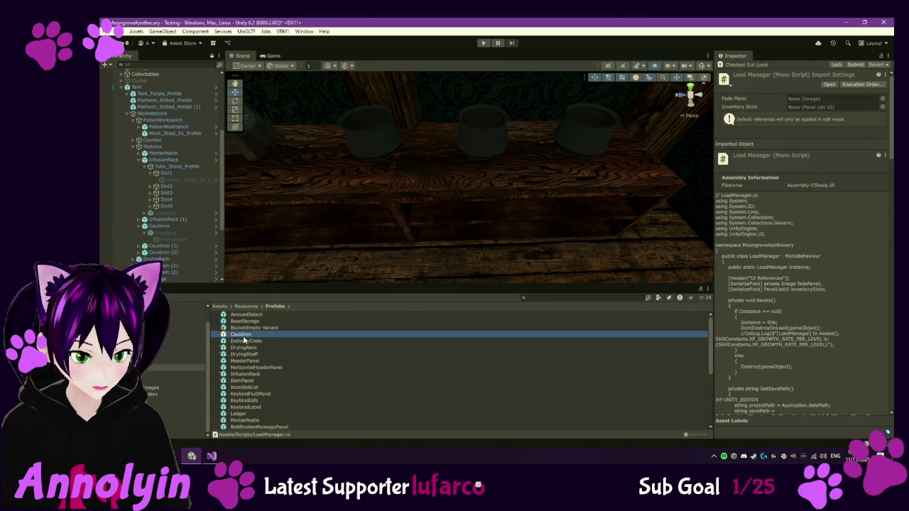
double_click(244, 339)
drag(479, 211, 435, 148)
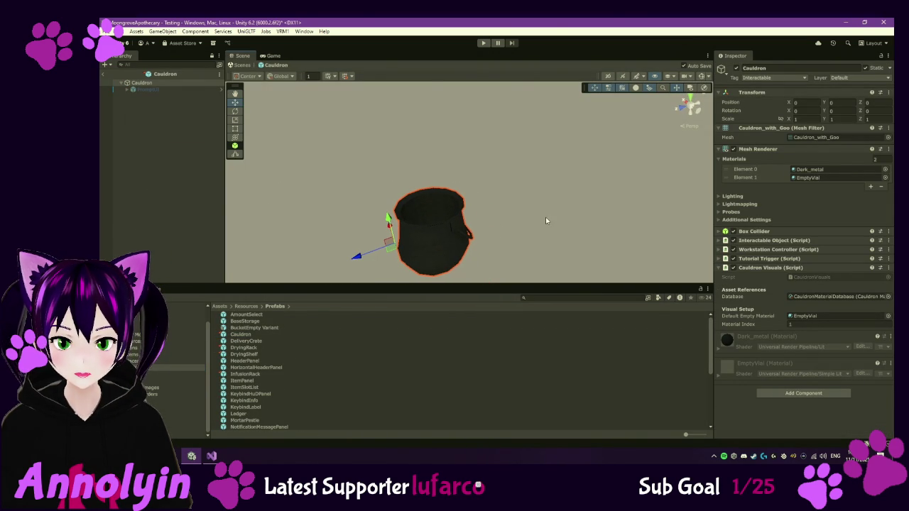
Swap the Element 1 material from EmptyVial to HumweedGreenGoo, then orbit to inspect the goo
click(886, 179)
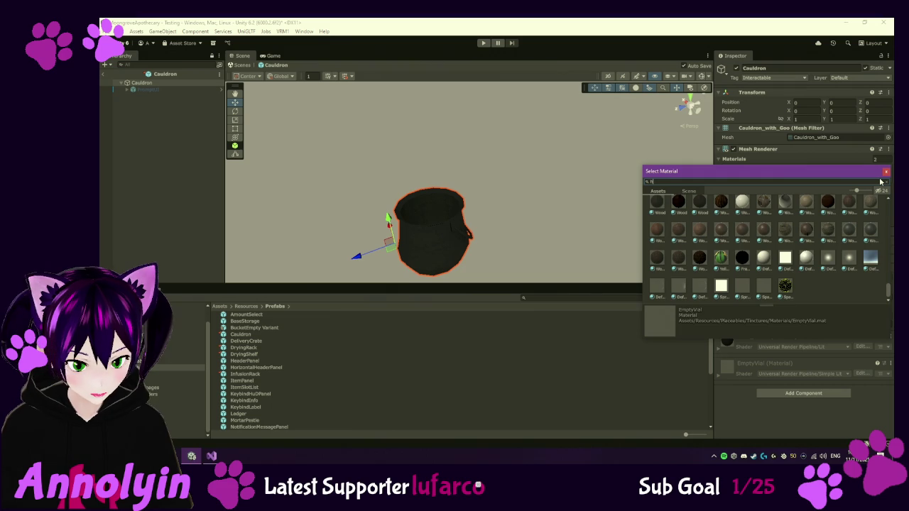
text(um)
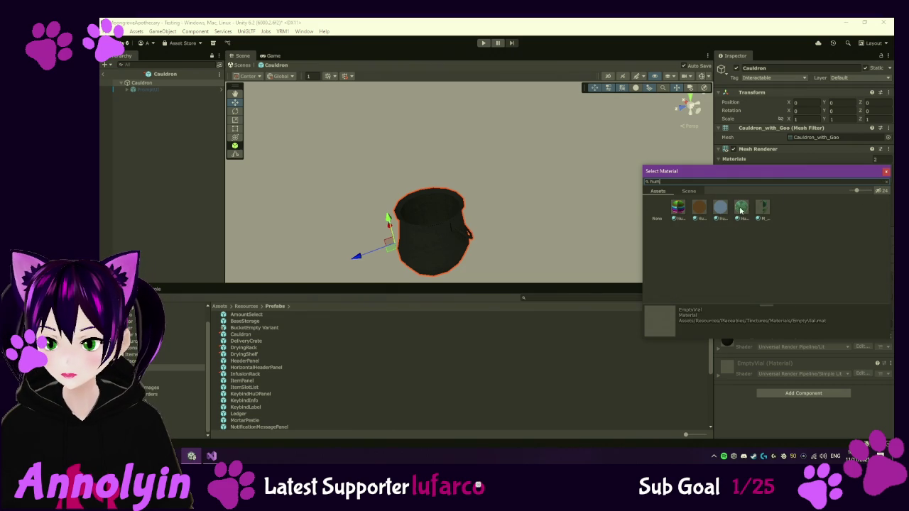
click(740, 211)
double_click(740, 211)
mouse_move(450, 230)
mouse_down()
mouse_move(479, 253)
mouse_move(441, 235)
mouse_move(474, 170)
mouse_move(501, 192)
mouse_move(490, 264)
mouse_up()
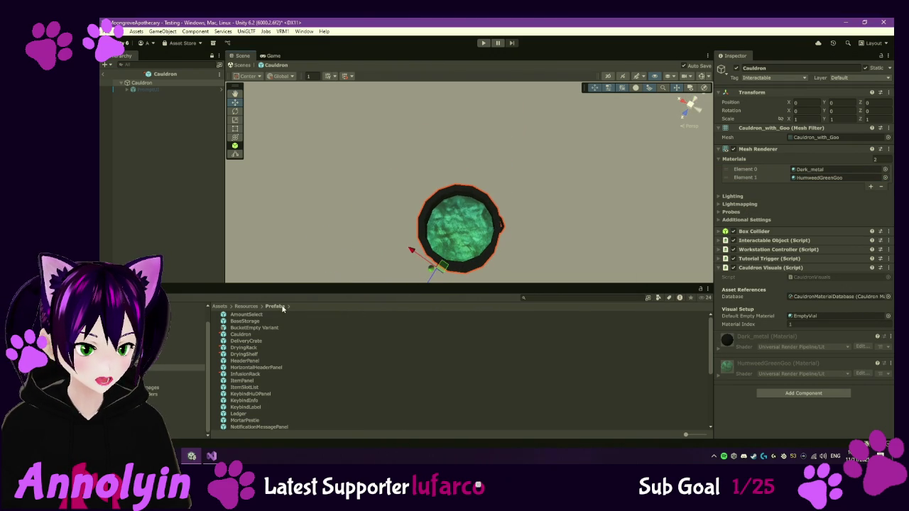
Open the PotionWorkbench prefab and select its CaldronTripod01_Bubbles cauldron in the Hierarchy
scroll(274, 381, down, 3)
scroll(274, 381, down, 3)
click(259, 386)
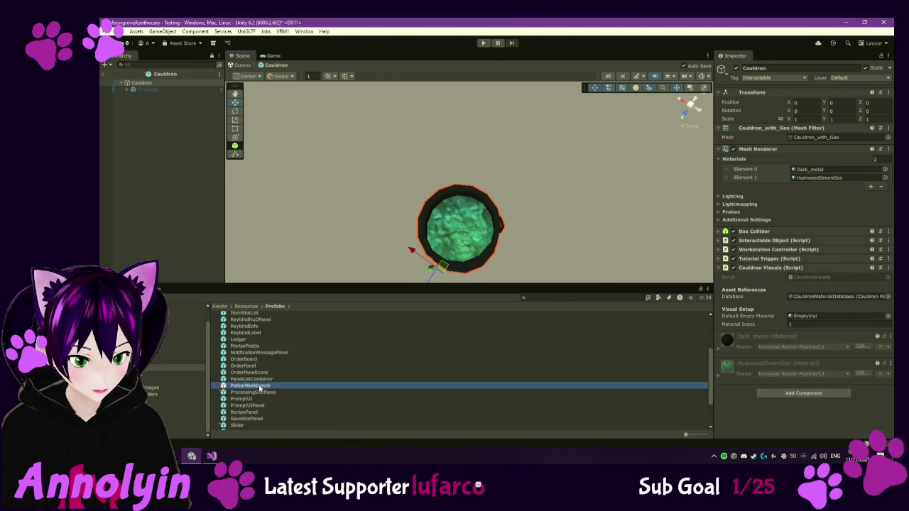
double_click(260, 386)
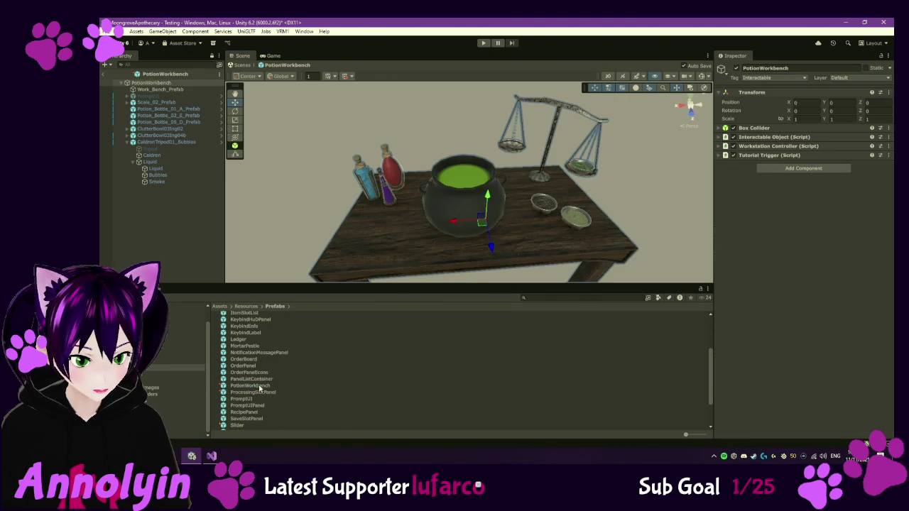
click(173, 143)
Review the Liquid quad, child Liquid particles and Bubbles, ending on the Bubbles particle settings
click(178, 163)
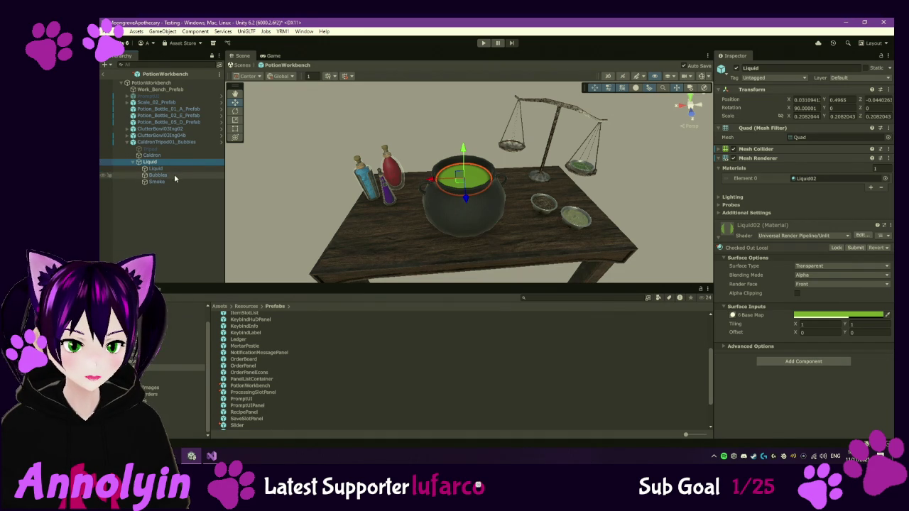
click(175, 176)
click(173, 170)
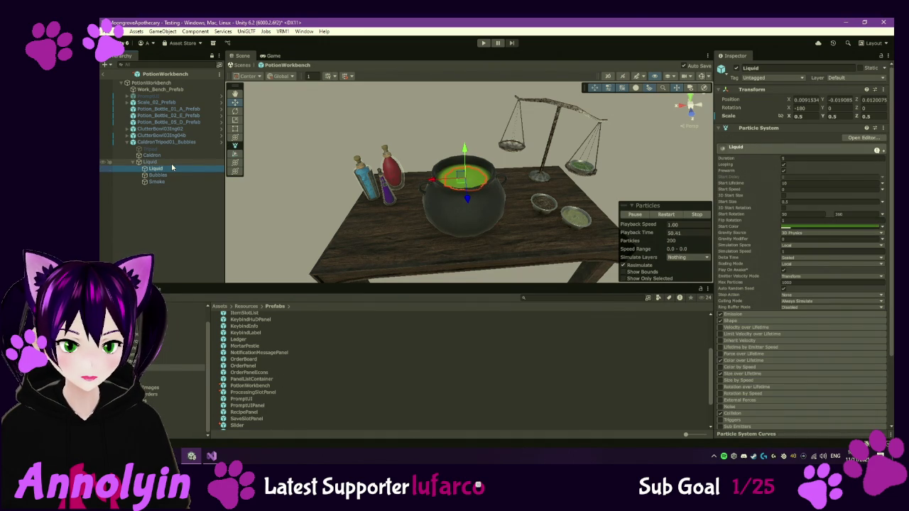
click(171, 164)
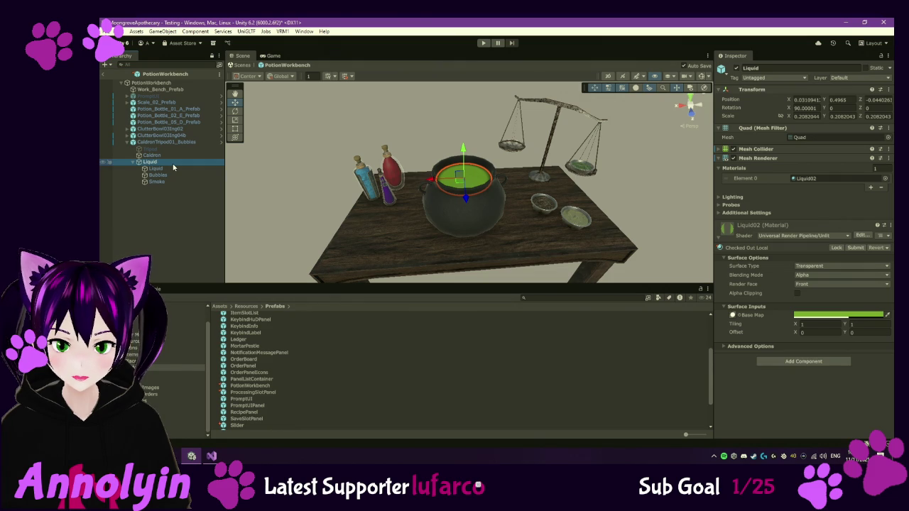
click(173, 169)
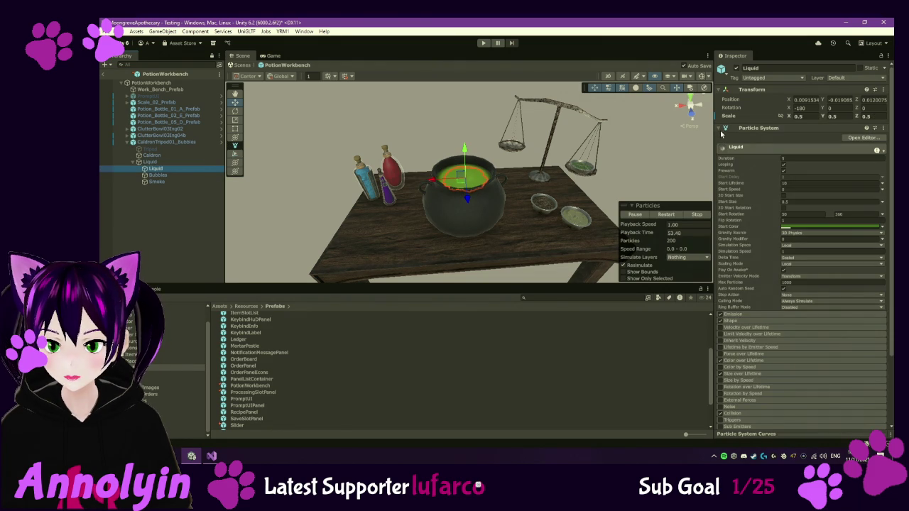
click(719, 130)
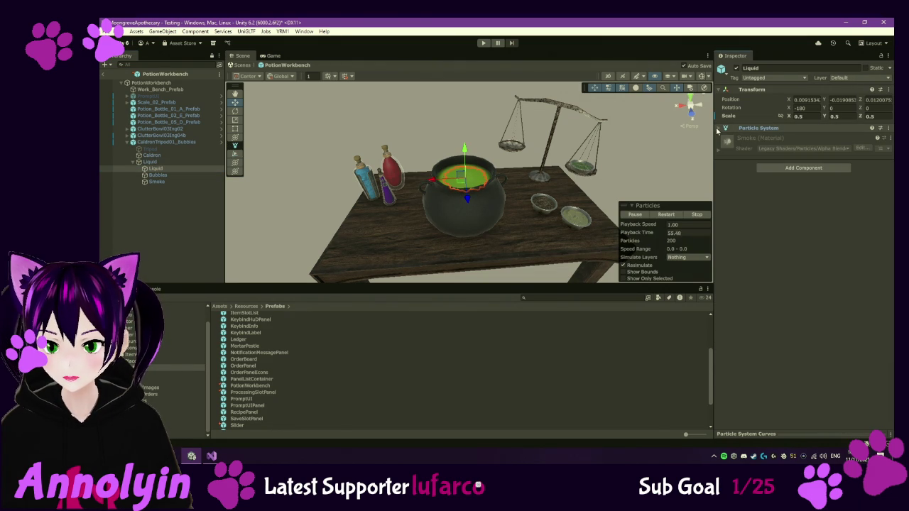
click(718, 129)
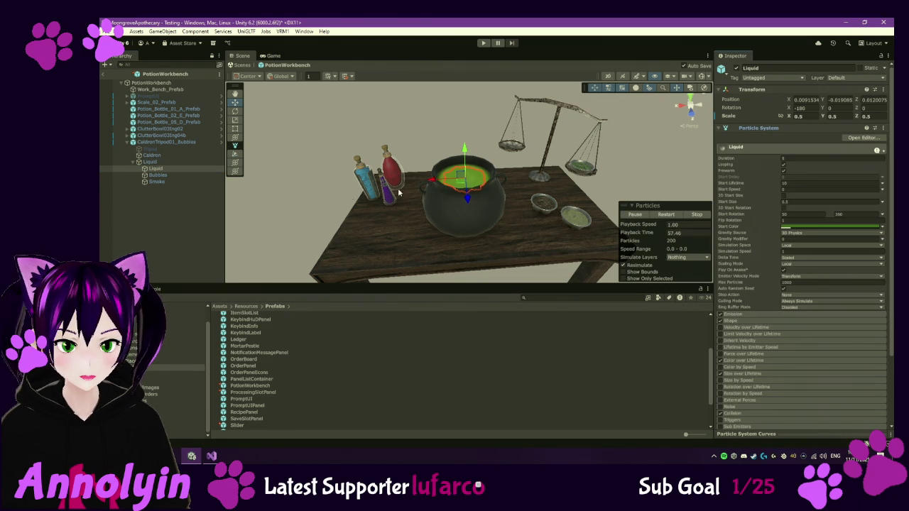
click(177, 177)
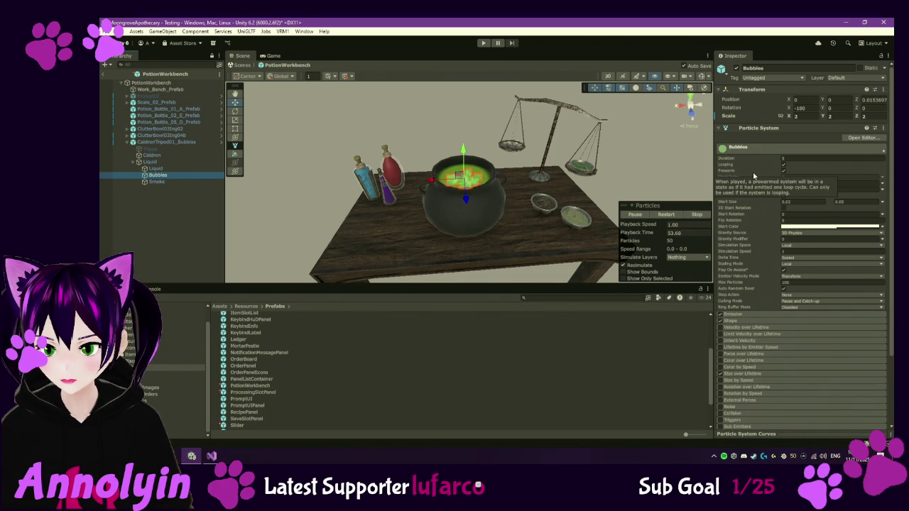
Expand the Bubbles particle material in the Inspector and scroll through its properties
scroll(754, 176, down, 2)
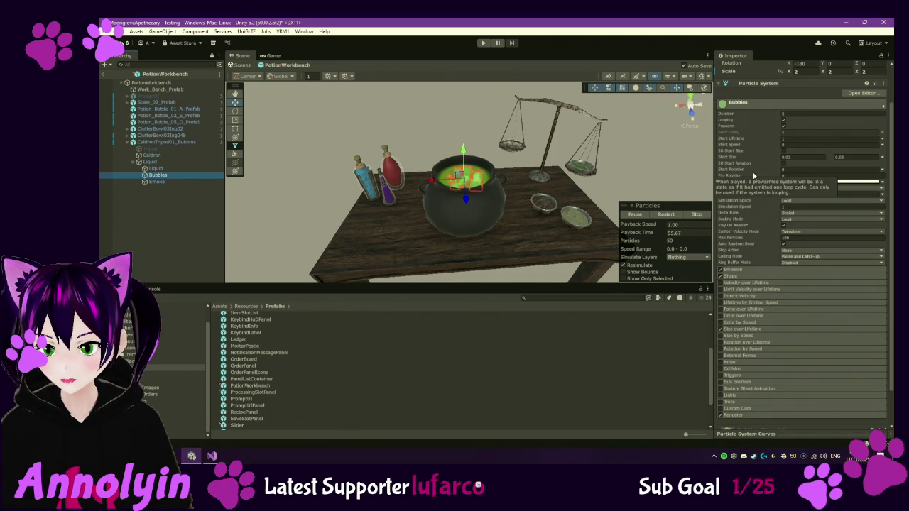
scroll(755, 175, down, 2)
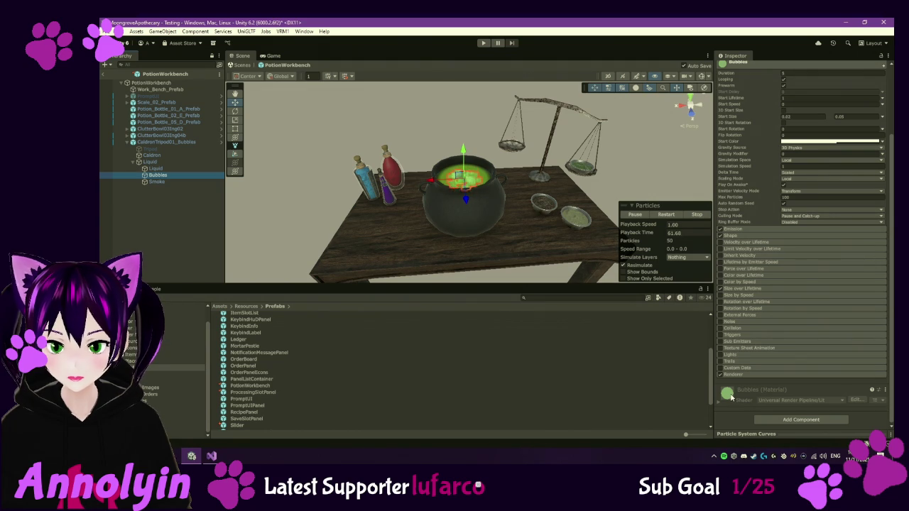
click(731, 397)
scroll(731, 394, down, 7)
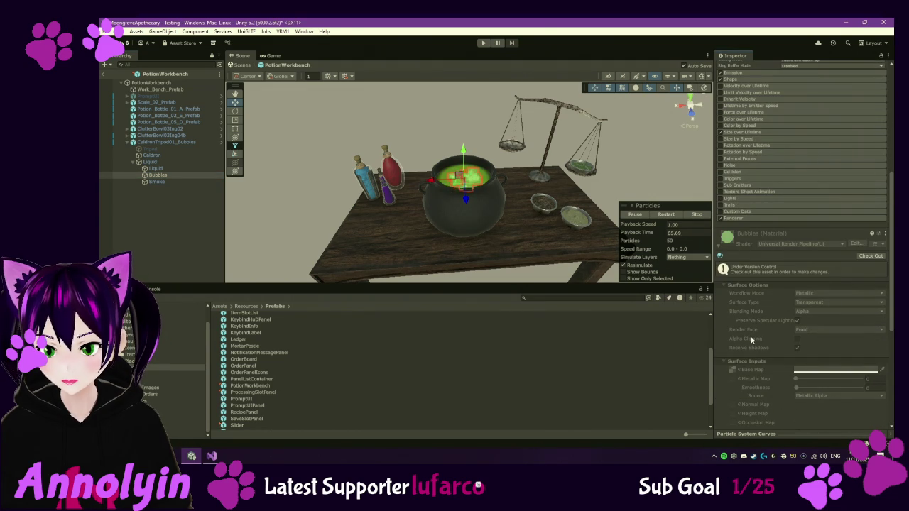
scroll(753, 362, down, 4)
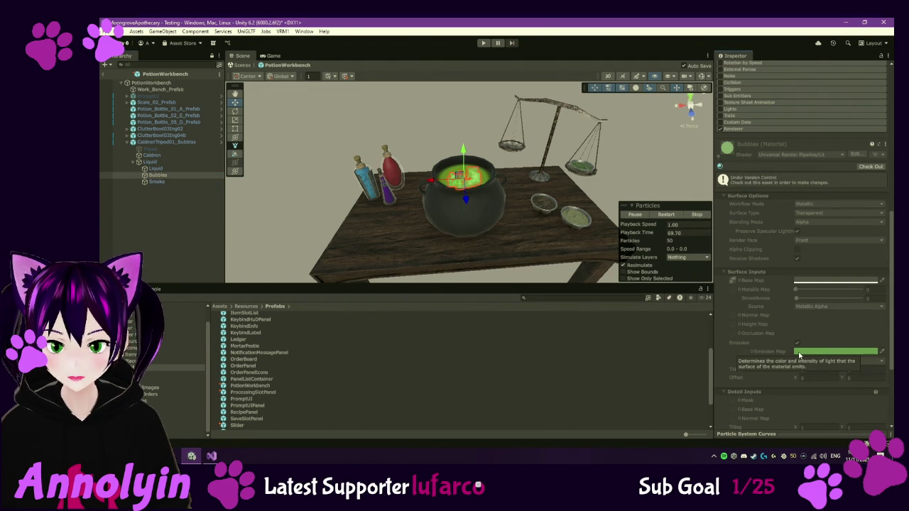
scroll(763, 322, up, 1)
scroll(763, 323, up, 2)
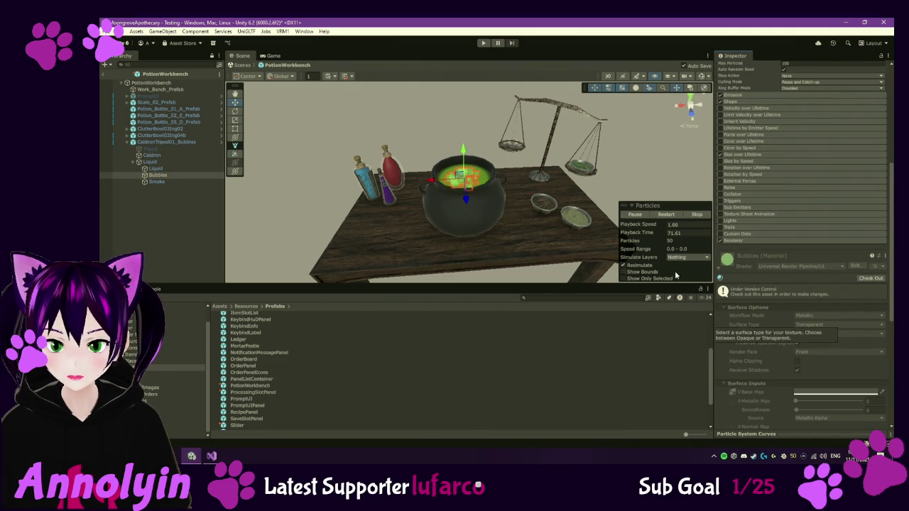
Inspect the Smoke particle system, collapse its settings, and return to the Liquid quad
click(180, 182)
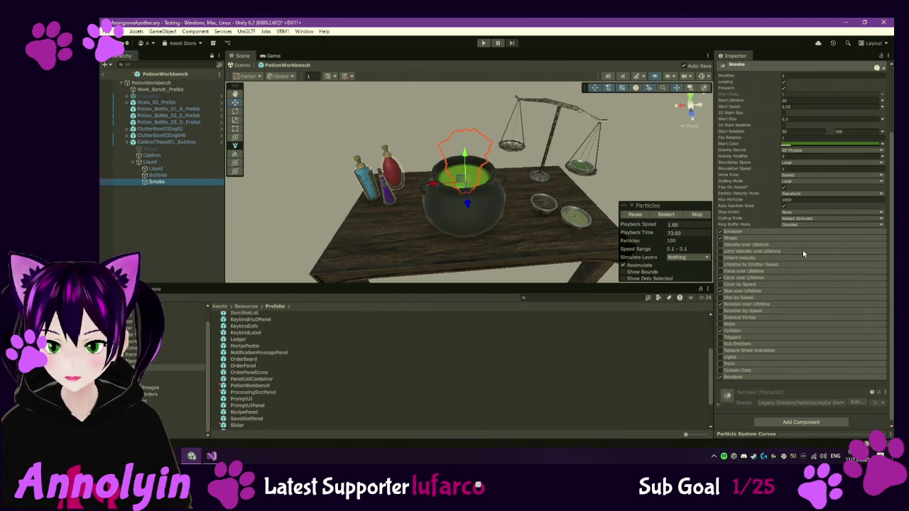
scroll(803, 250, up, 4)
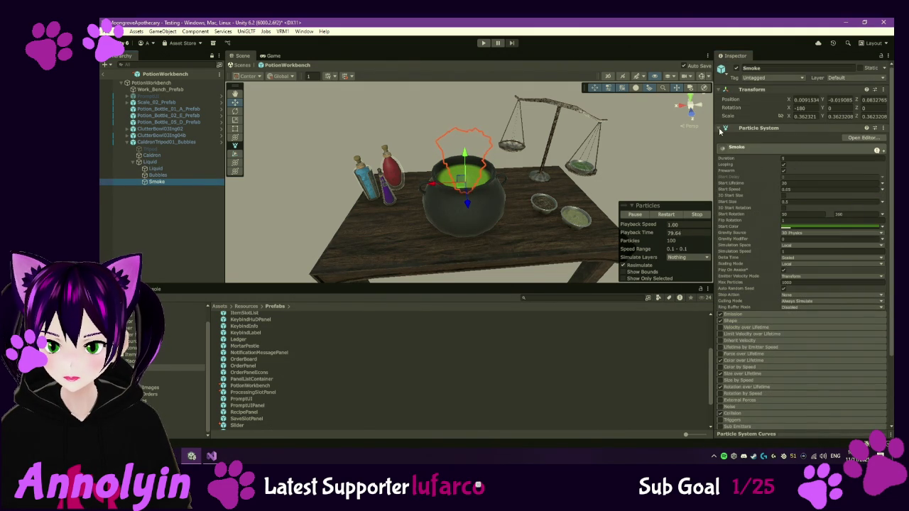
click(719, 129)
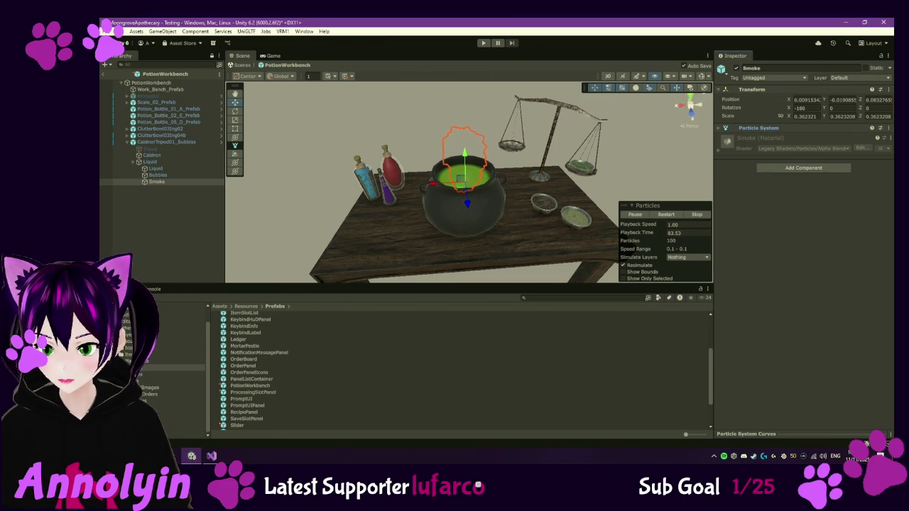
click(193, 163)
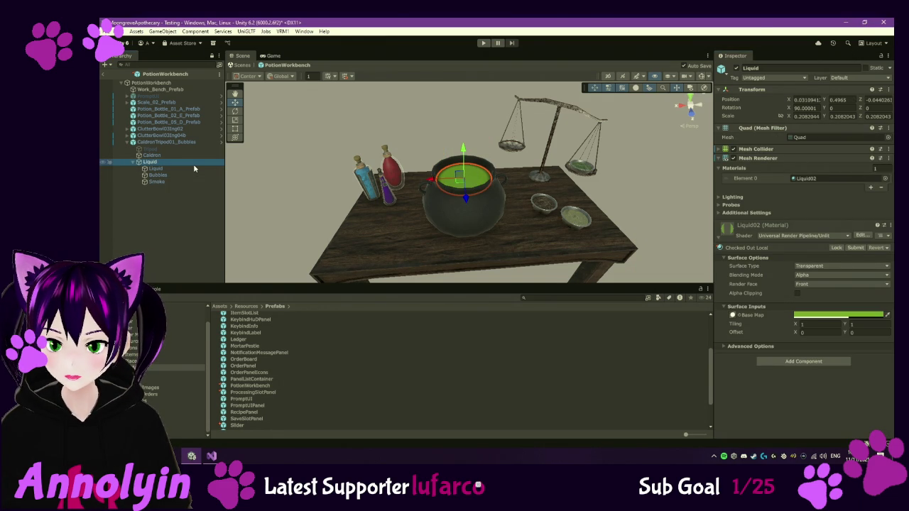
Locate Liquid02 in the Materials folder and make its Base Map colour a brighter green
click(814, 182)
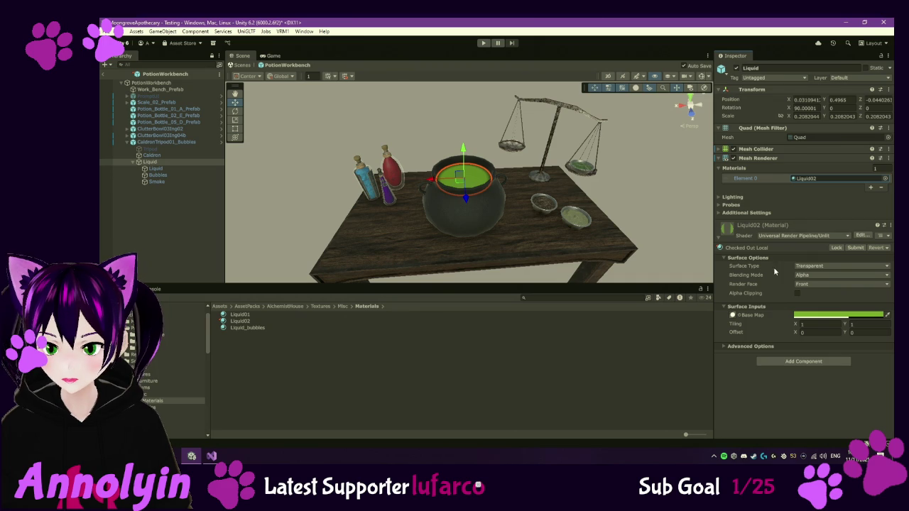
mouse_move(767, 316)
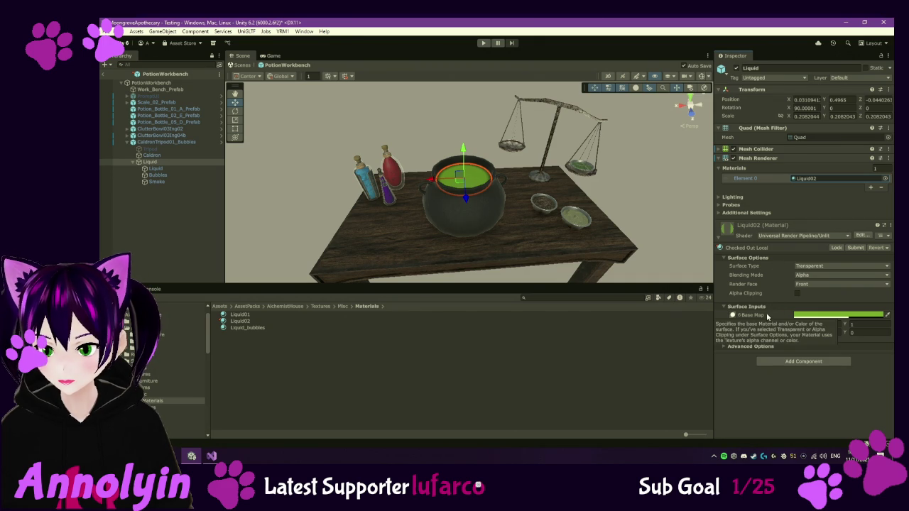
click(810, 316)
mouse_move(849, 316)
mouse_down()
mouse_move(861, 305)
mouse_move(852, 327)
mouse_move(846, 310)
mouse_up()
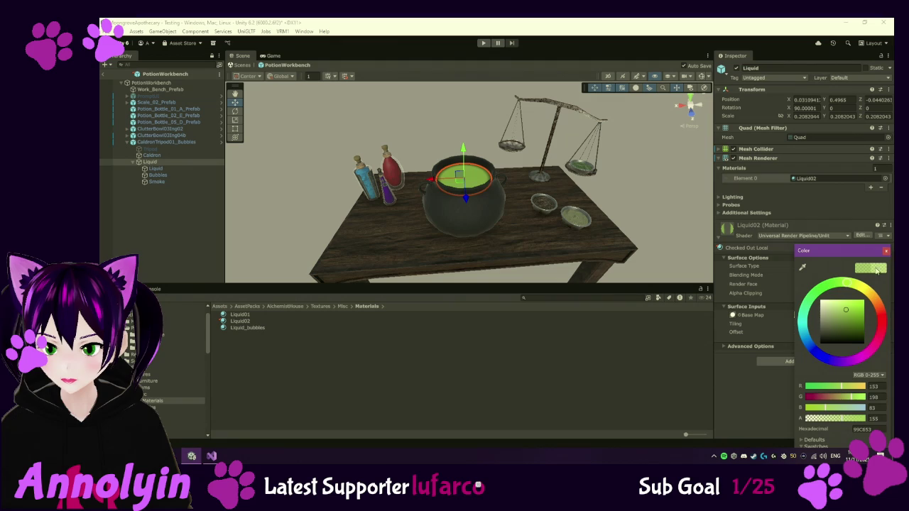
click(824, 321)
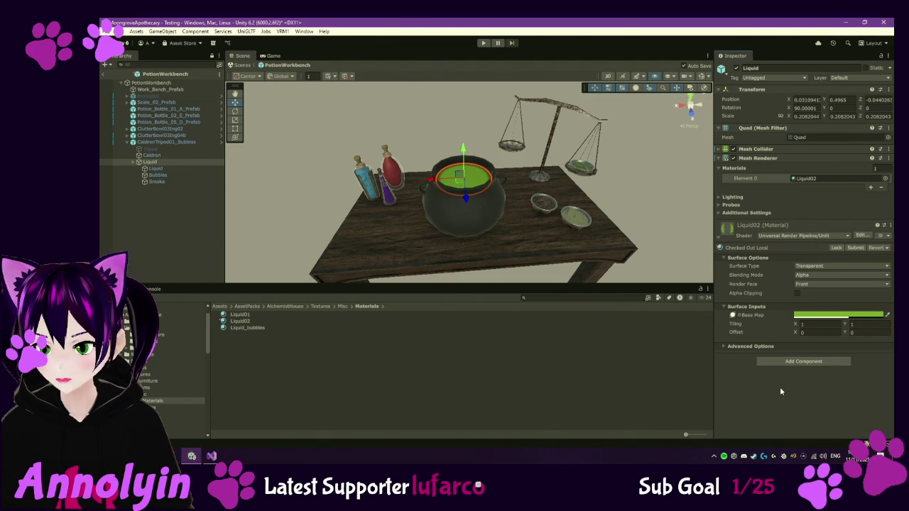
click(158, 164)
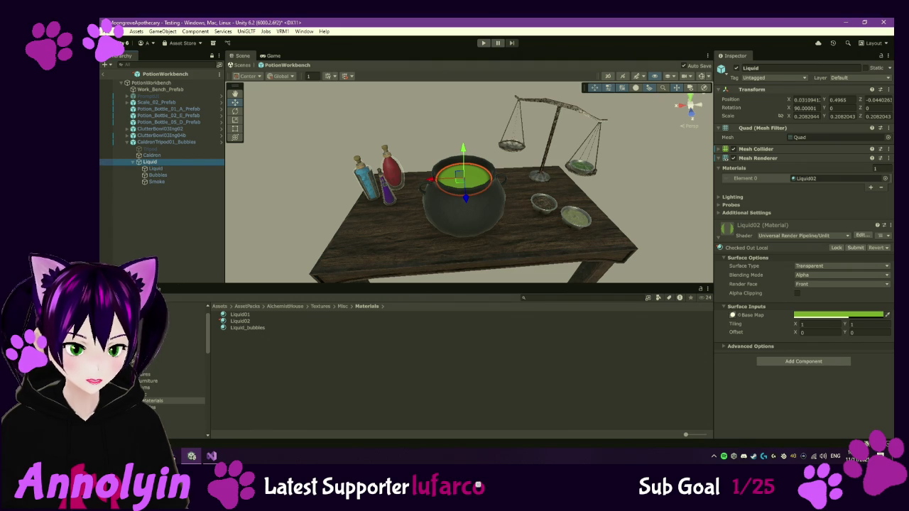
scroll(171, 370, up, 3)
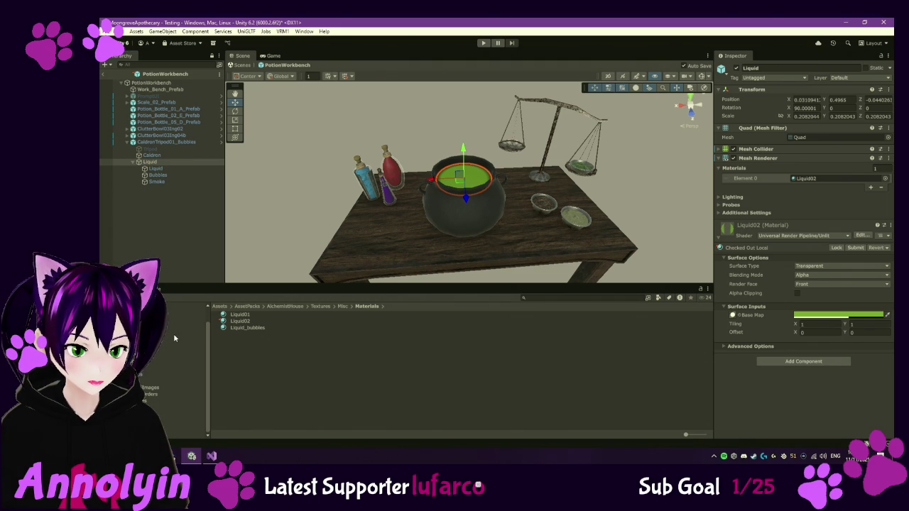
click(152, 367)
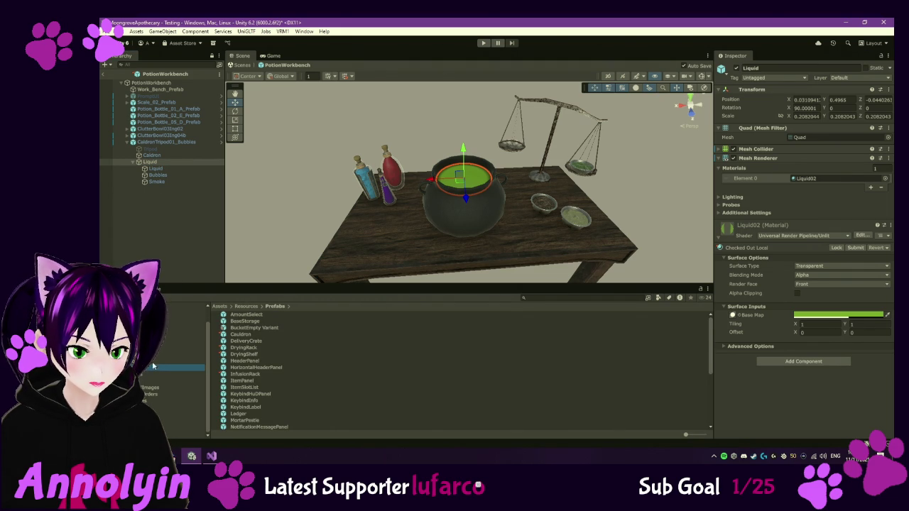
click(152, 163)
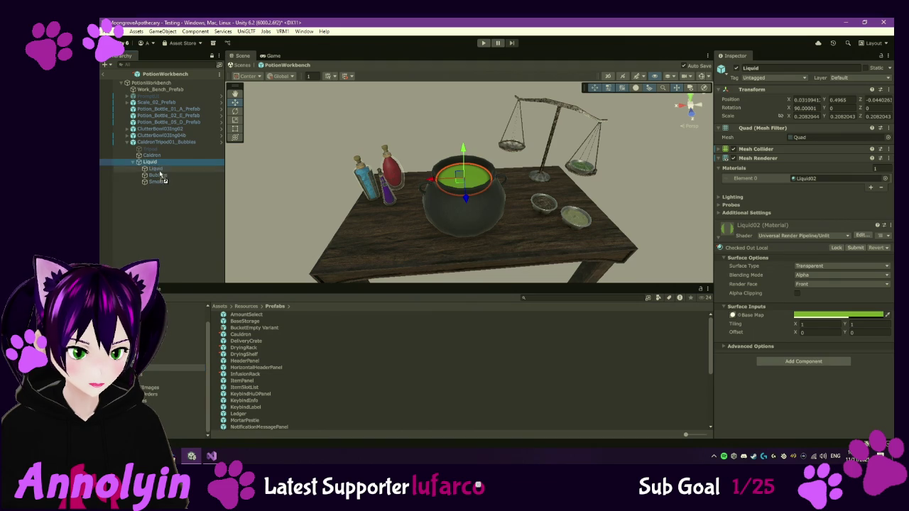
click(154, 370)
drag(154, 370, 155, 370)
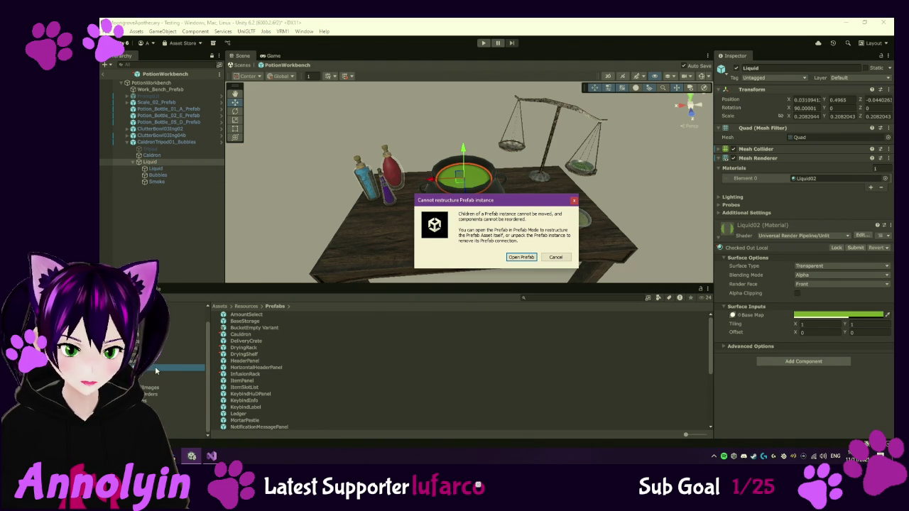
click(557, 258)
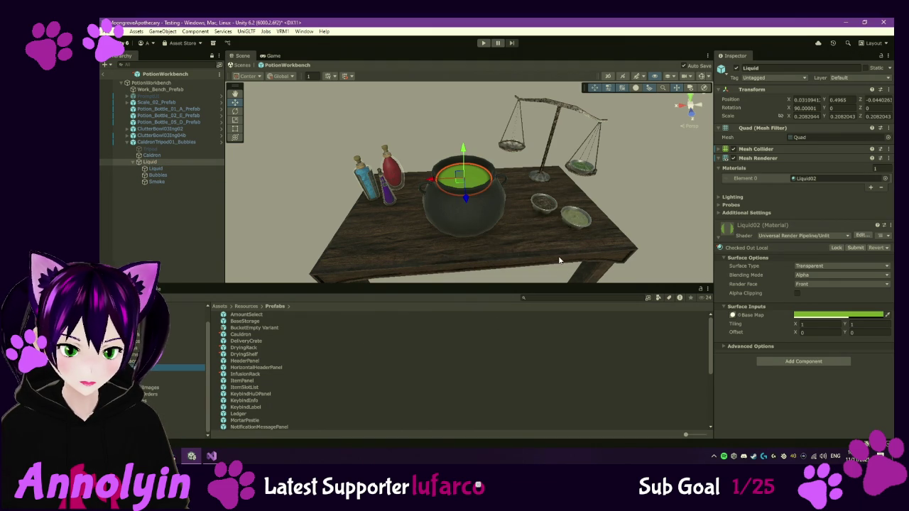
click(177, 143)
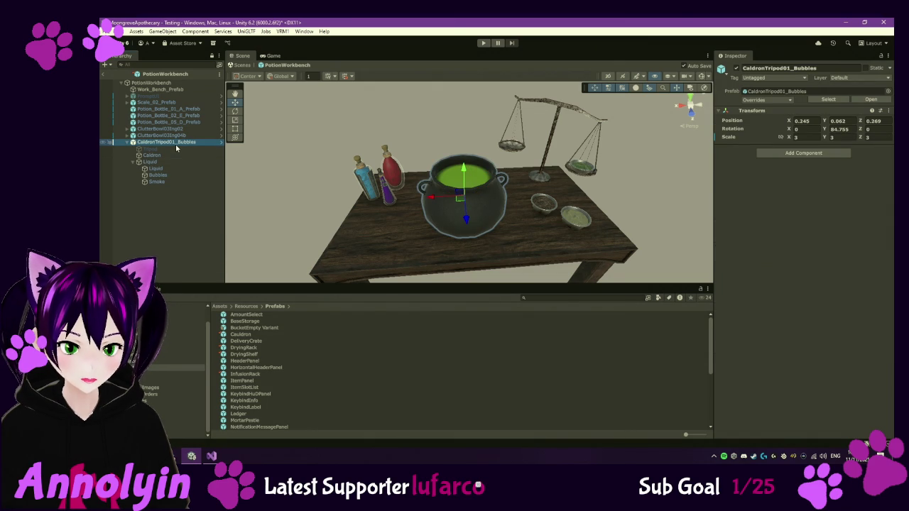
click(177, 162)
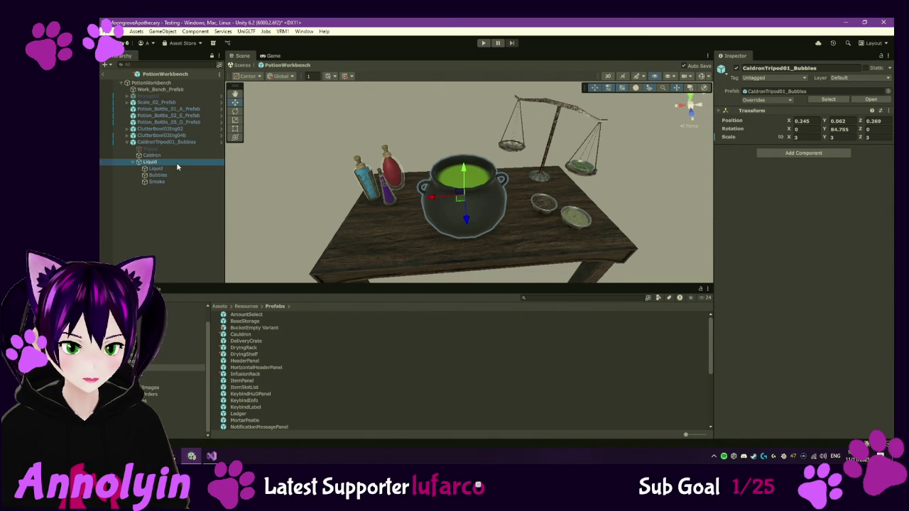
Duplicate the Liquid object and drag the Liquid (1) copy into the Prefabs folder
right_click(178, 166)
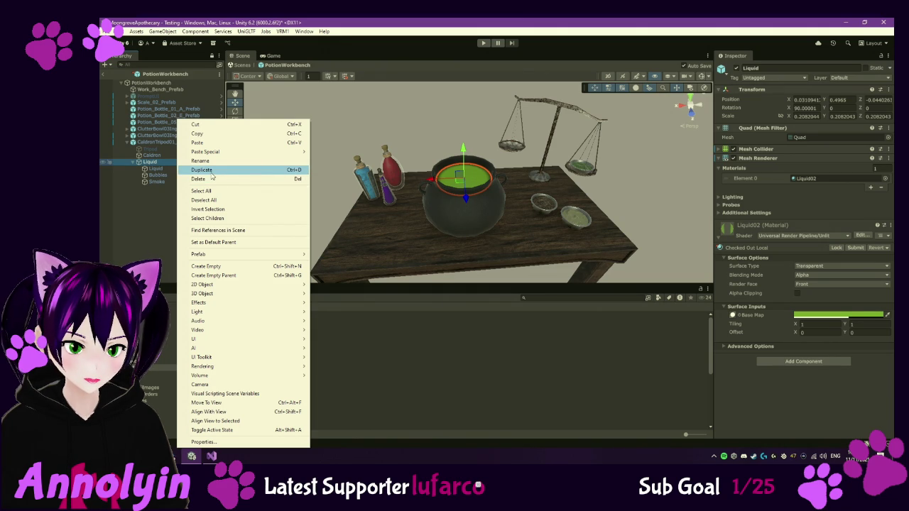
click(211, 171)
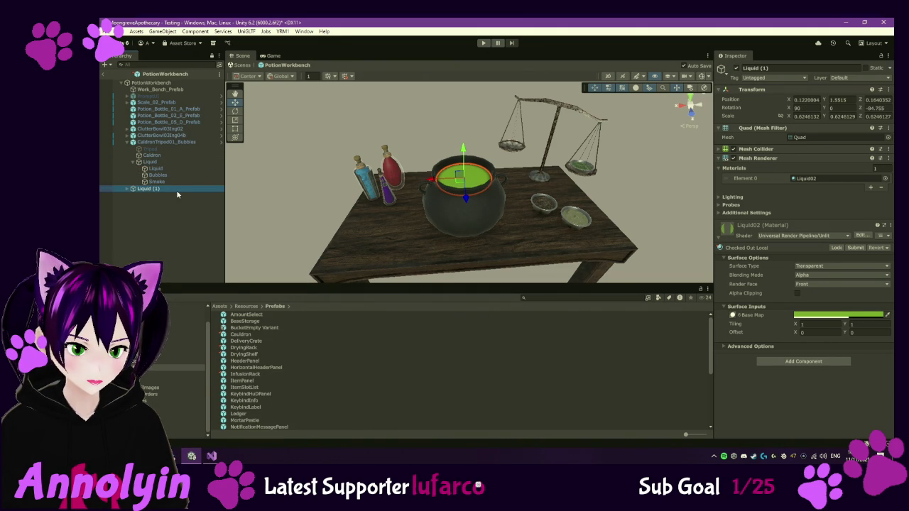
click(168, 230)
click(165, 189)
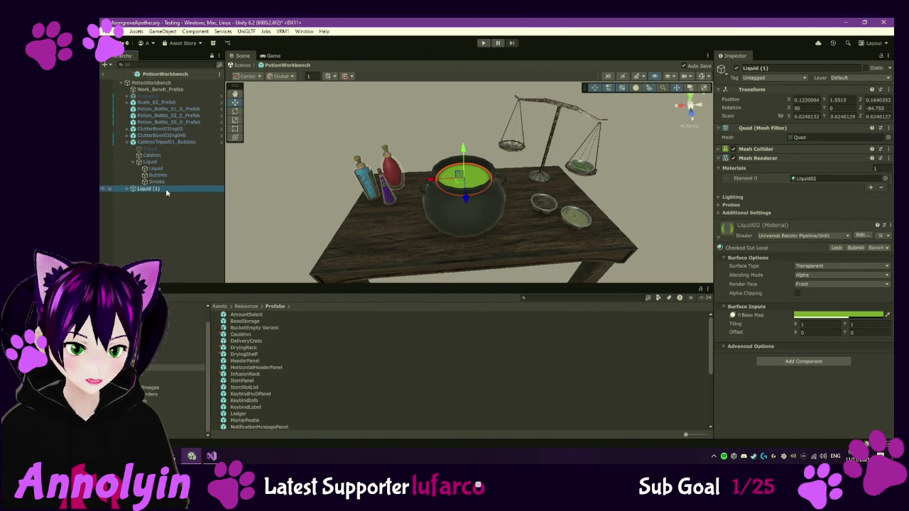
drag(167, 229, 158, 380)
Rename the new prefab to Liquid and open it in Prefab Mode
click(262, 371)
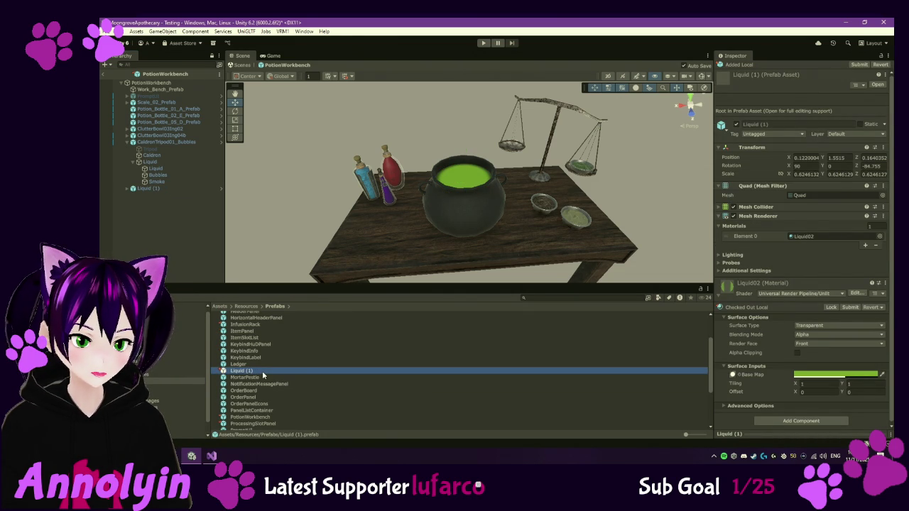
click(262, 371)
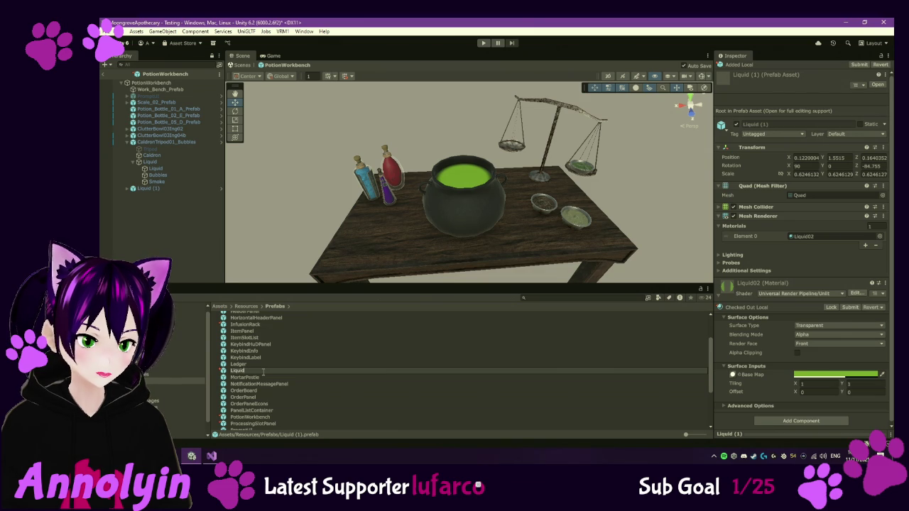
key(BackSpace)
key(BackSpace)
key(Return)
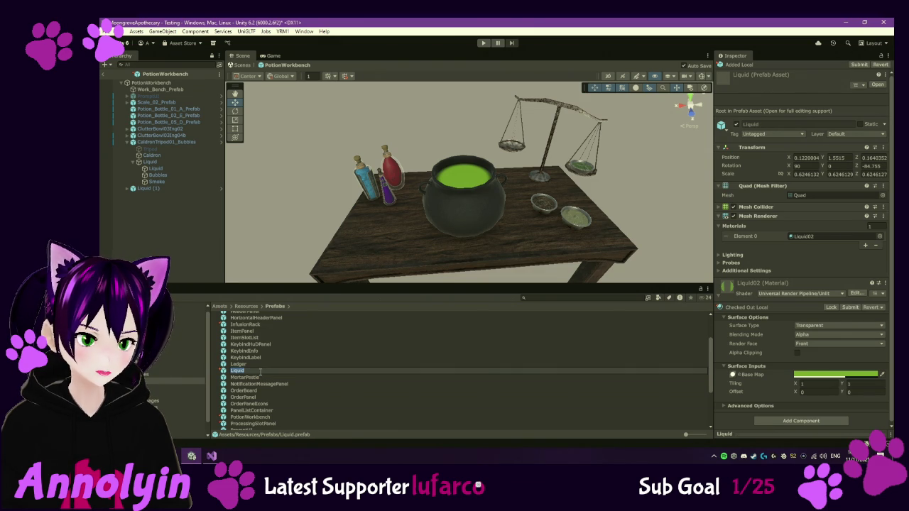
double_click(237, 371)
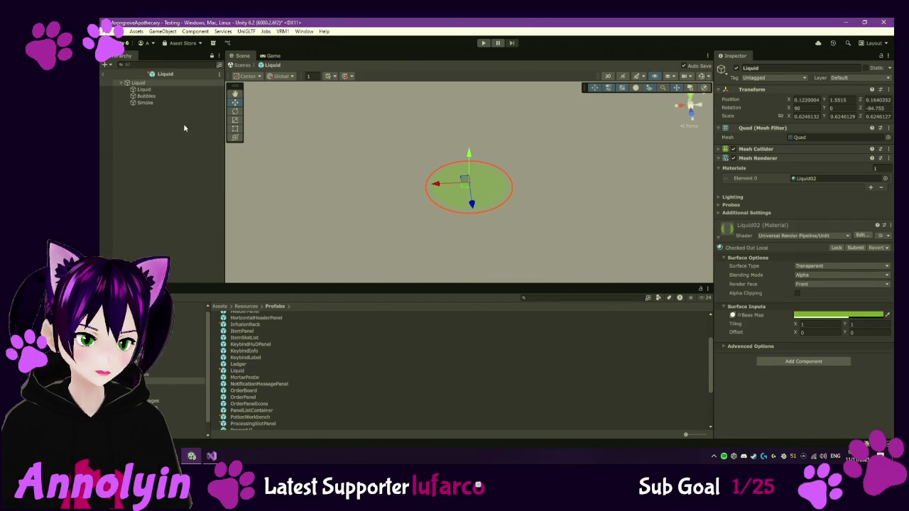
click(174, 88)
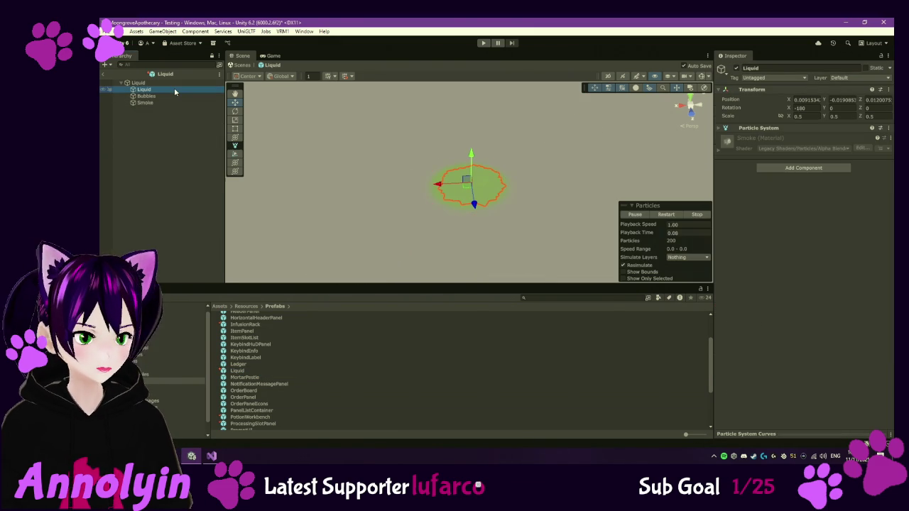
Review the prefab's Bubbles, Smoke and Liquid parts, then widen the Inspector
click(168, 97)
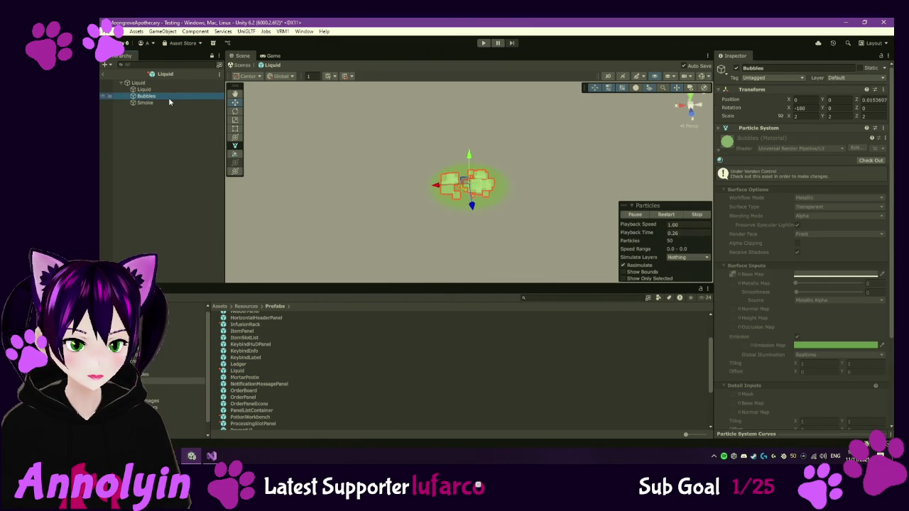
click(169, 101)
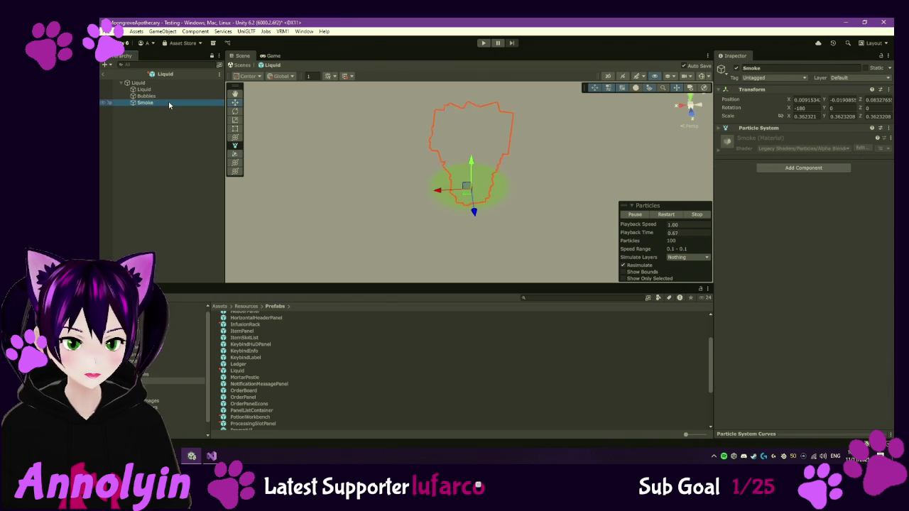
click(161, 84)
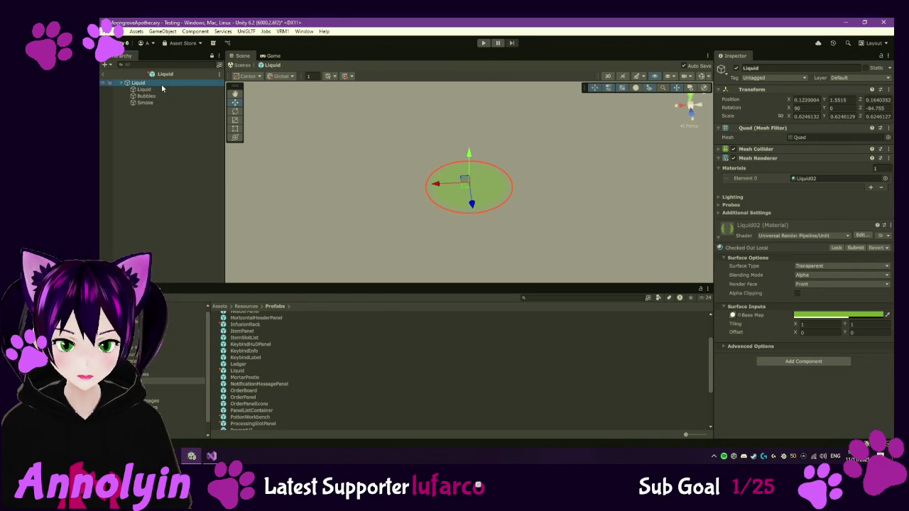
click(163, 89)
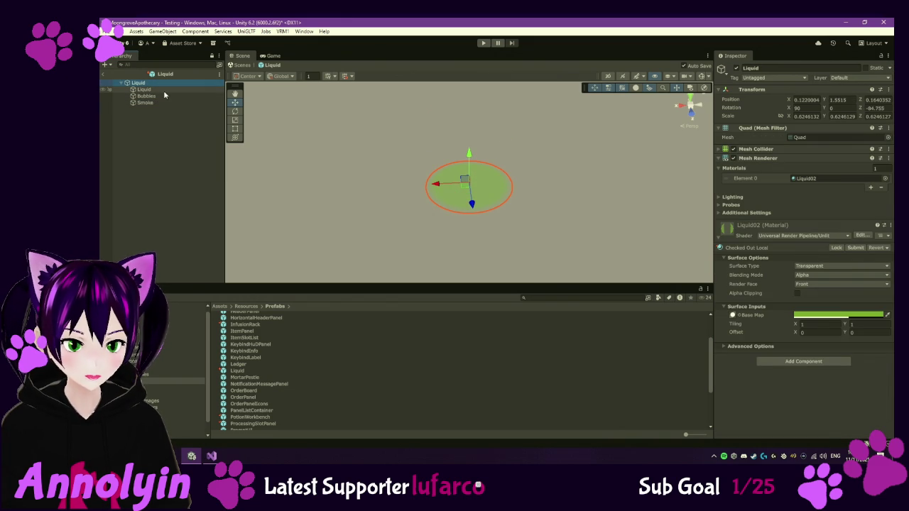
click(160, 83)
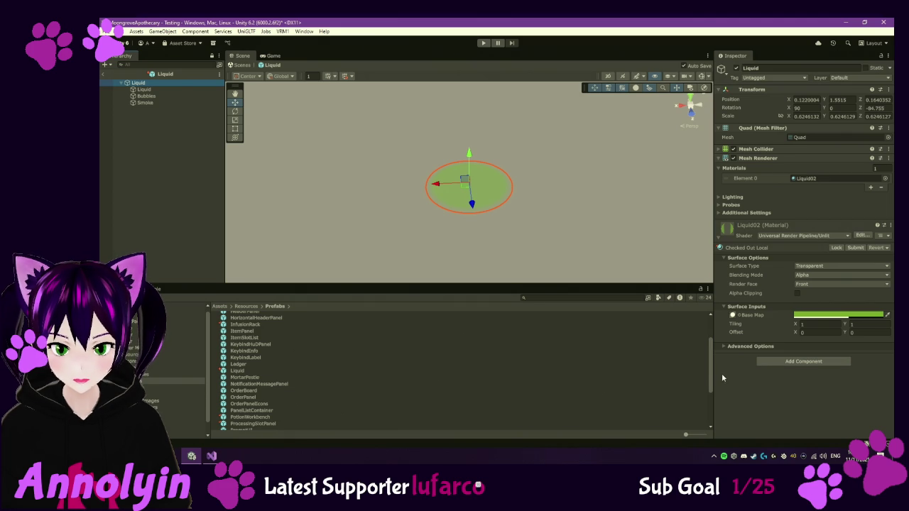
mouse_move(715, 375)
mouse_down()
mouse_move(702, 377)
mouse_move(710, 379)
mouse_up()
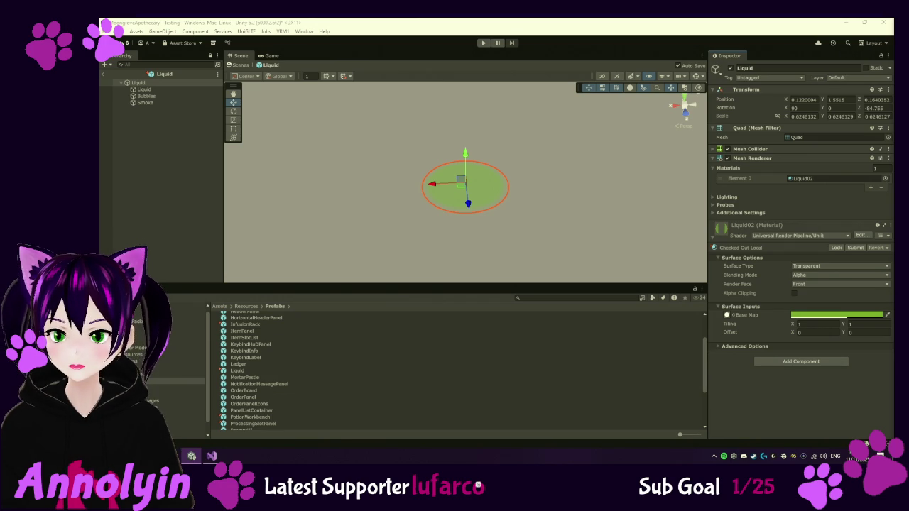
Snip a screenshot of the root Liquid's Inspector settings
click(829, 414)
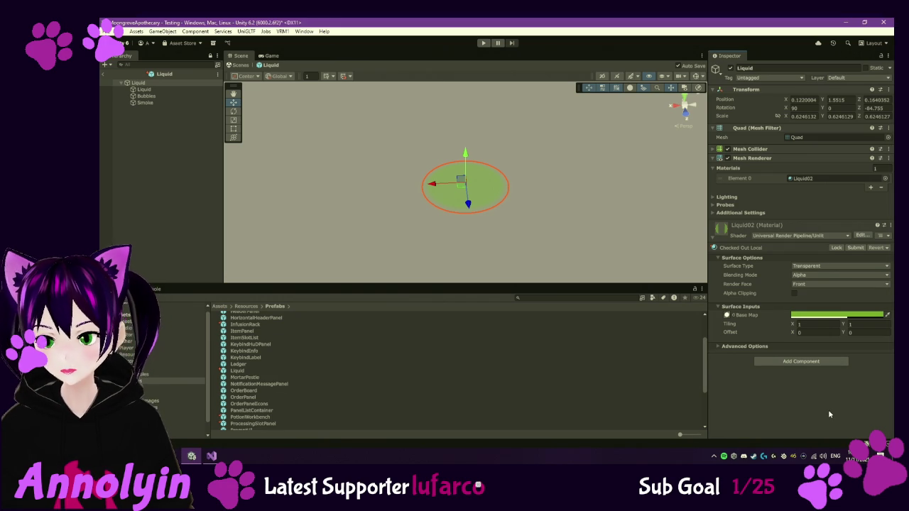
key(super+shift+s)
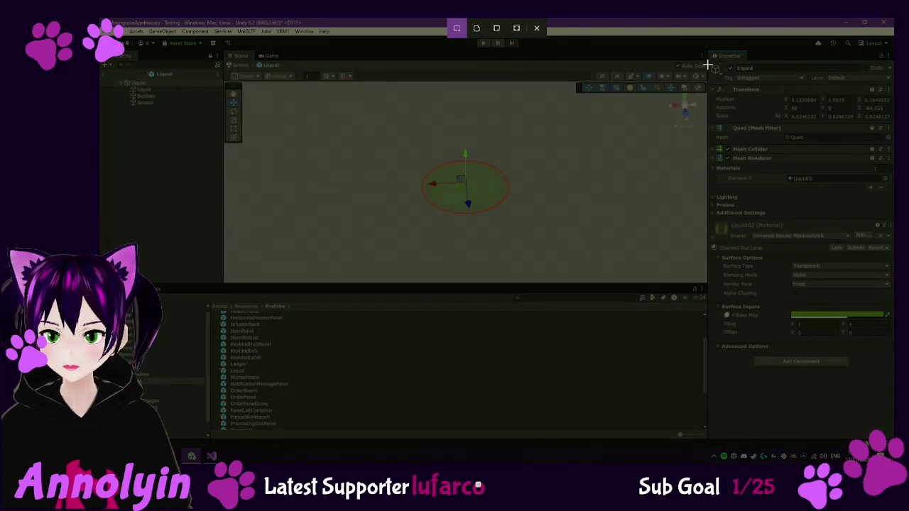
drag(708, 55, 894, 368)
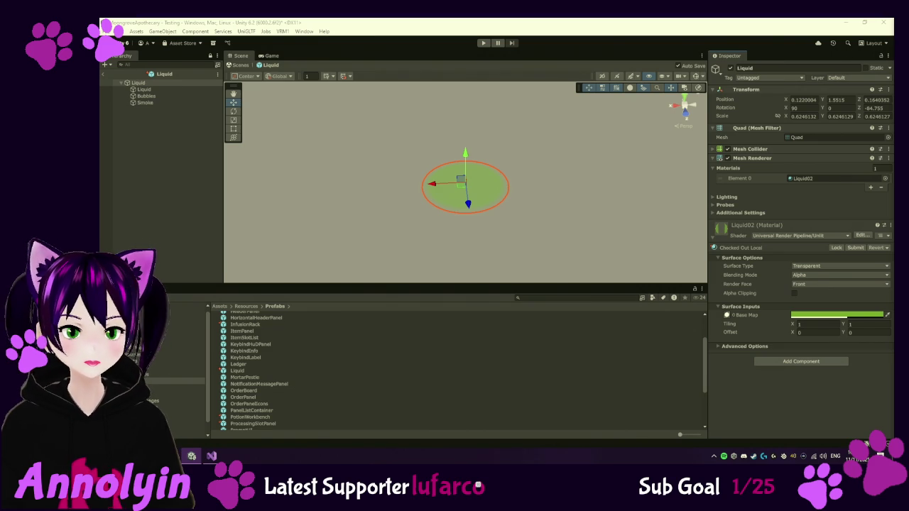
Select the child Liquid particle system and review its settings, including Color over Lifetime
click(179, 89)
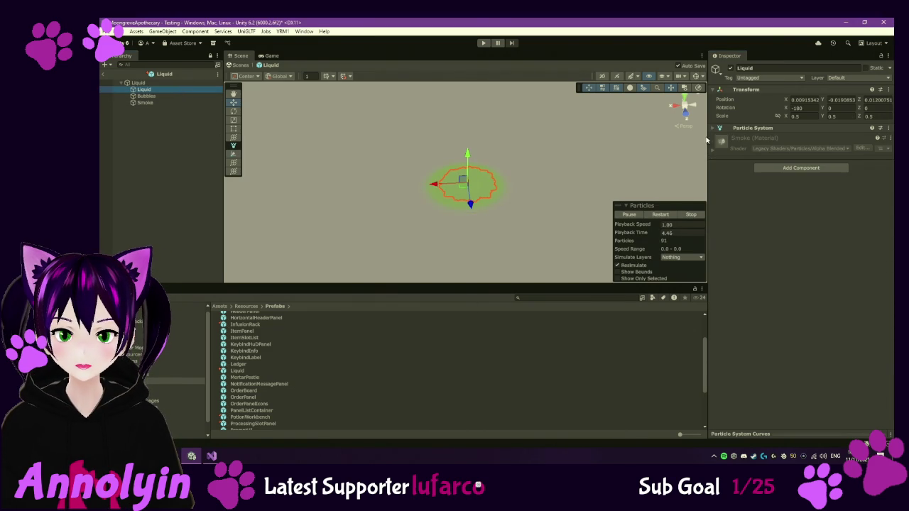
click(716, 128)
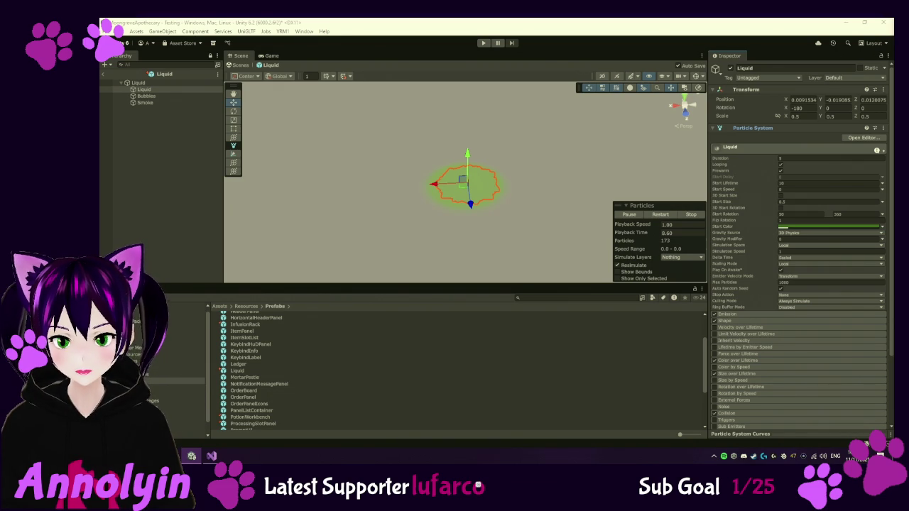
scroll(818, 303, down, 3)
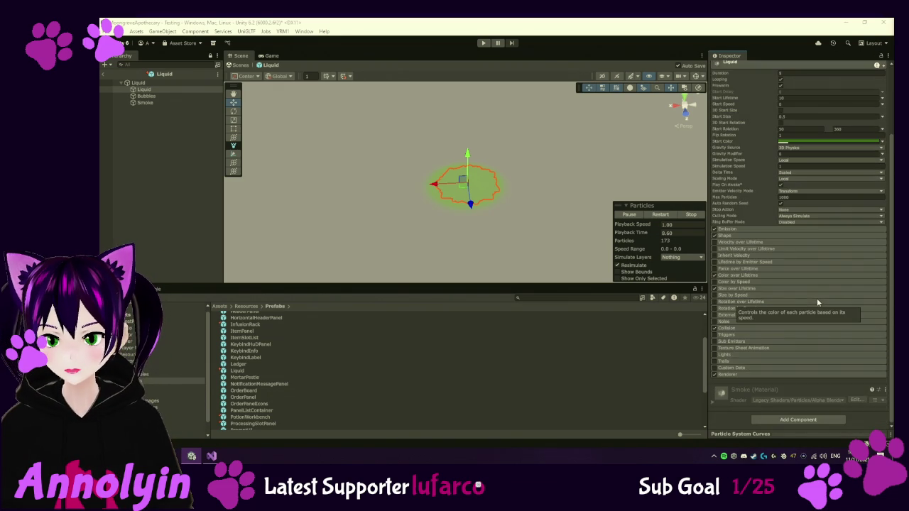
scroll(844, 311, up, 2)
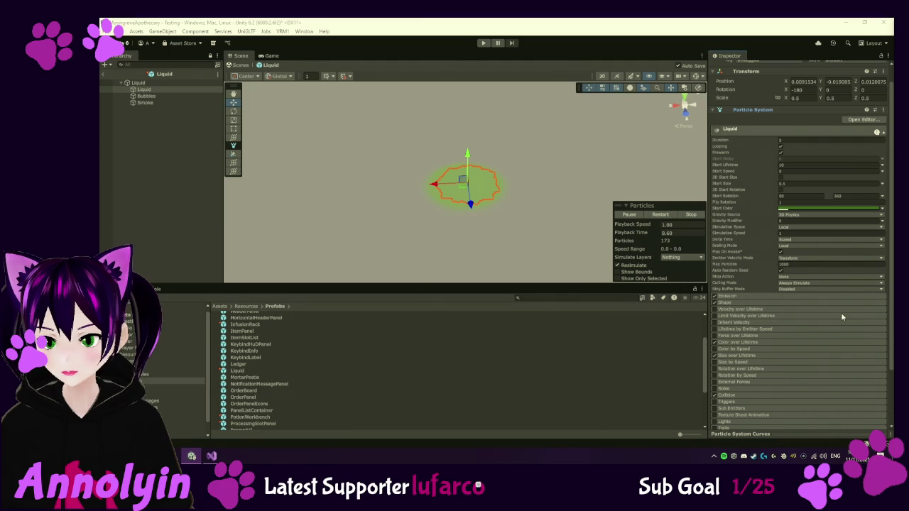
click(755, 344)
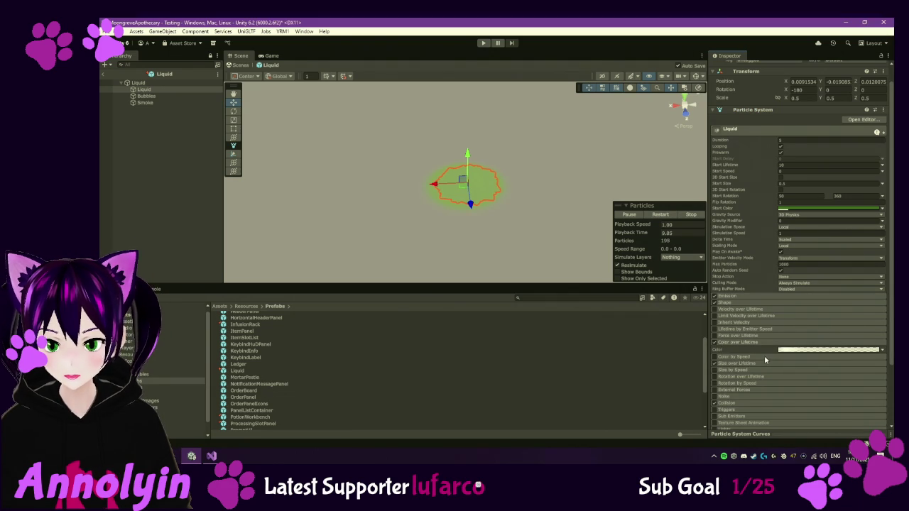
click(749, 344)
scroll(745, 347, up, 1)
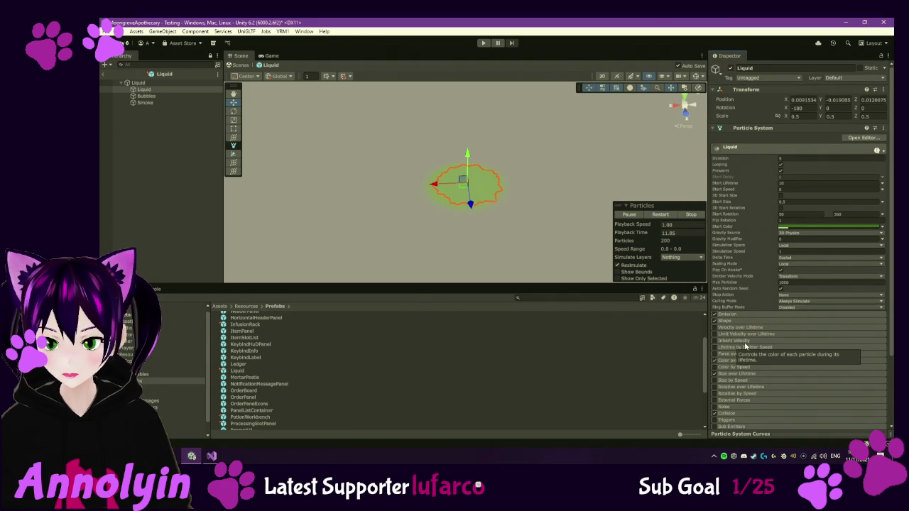
Snip the Liquid particle settings from the Inspector, then select Bubbles in the Hierarchy
key(super+shift+s)
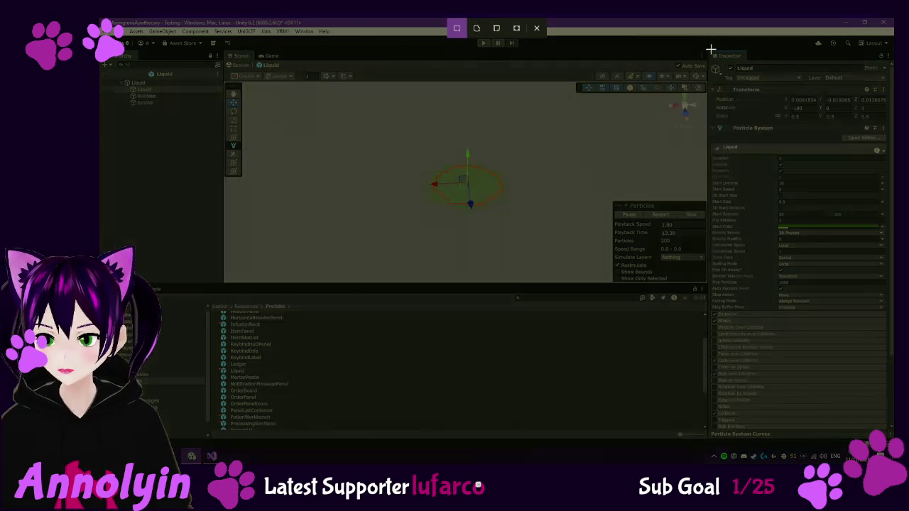
drag(706, 52, 894, 405)
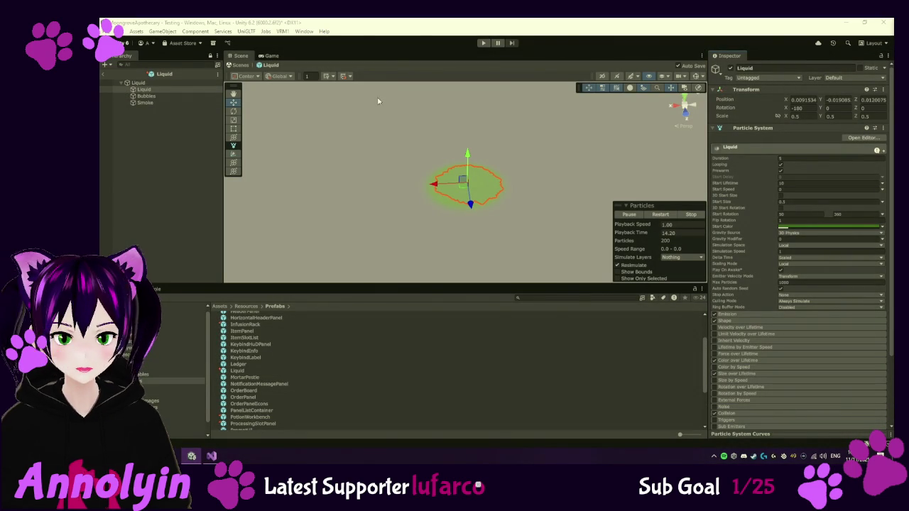
click(146, 96)
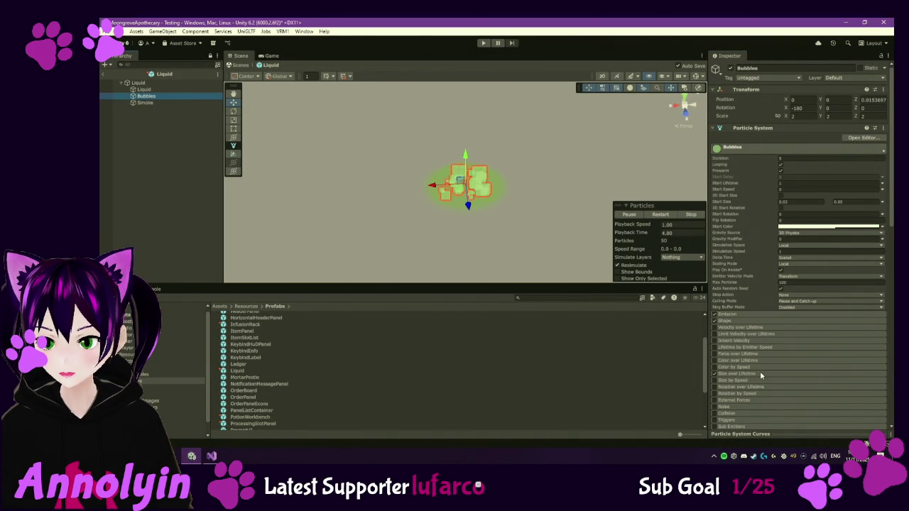
Collapse the Bubbles Particle System module and check out the Bubbles material locally
scroll(775, 372, down, 1)
scroll(776, 373, down, 2)
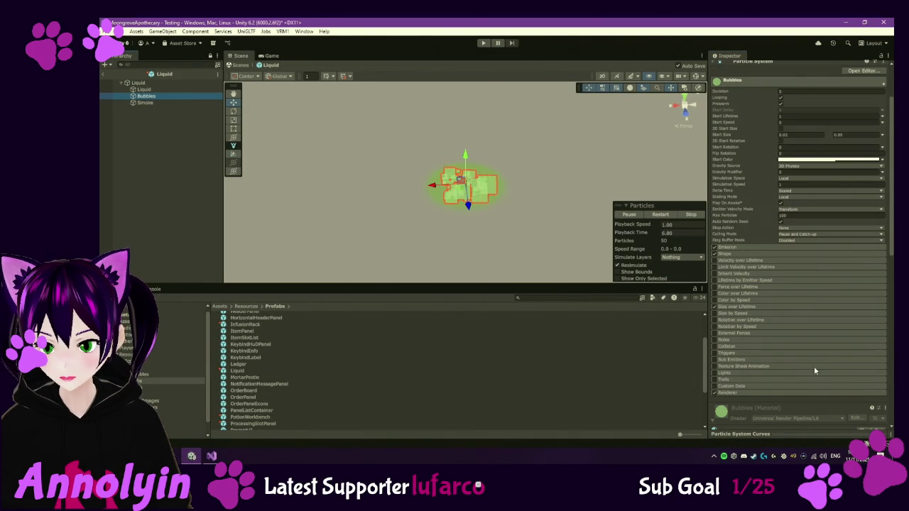
scroll(778, 300, down, 2)
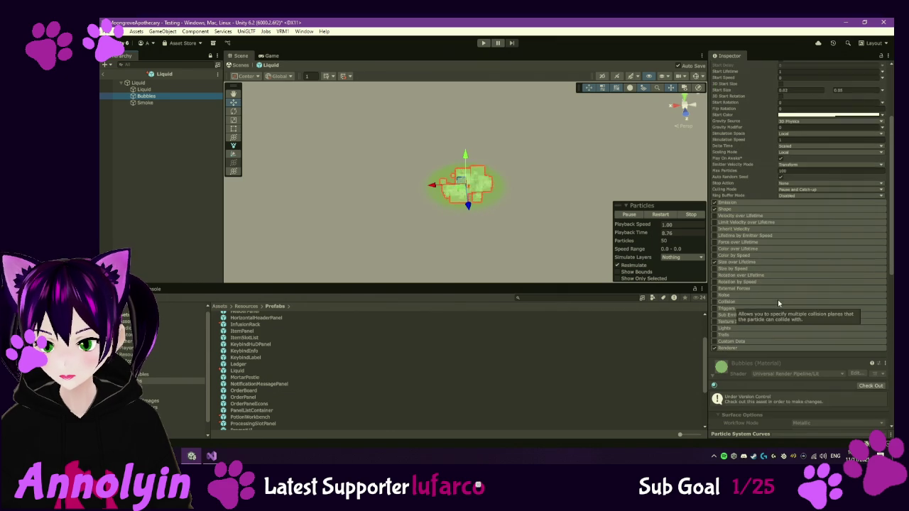
scroll(751, 234, up, 6)
click(753, 105)
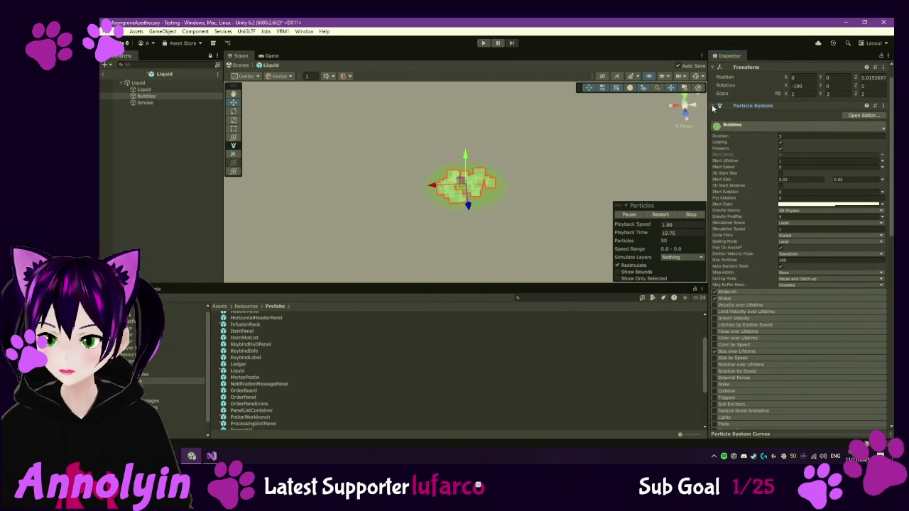
click(871, 139)
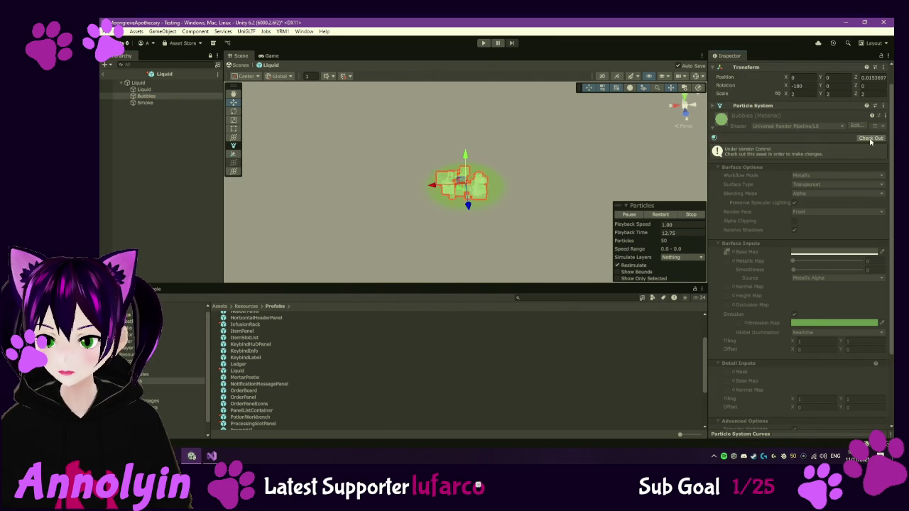
Snip the Bubbles material settings, then show Smoke's expanded Particle System settings
scroll(754, 335, up, 1)
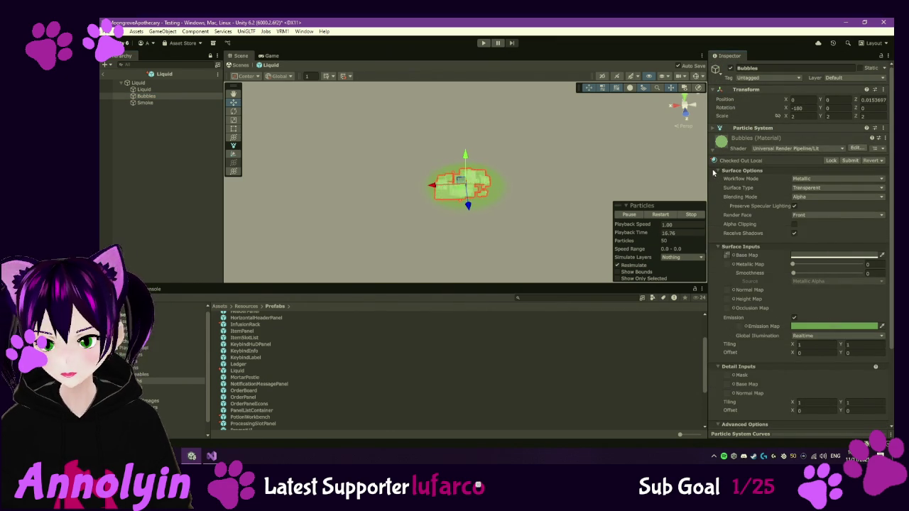
key(super+shift+s)
drag(707, 49, 892, 397)
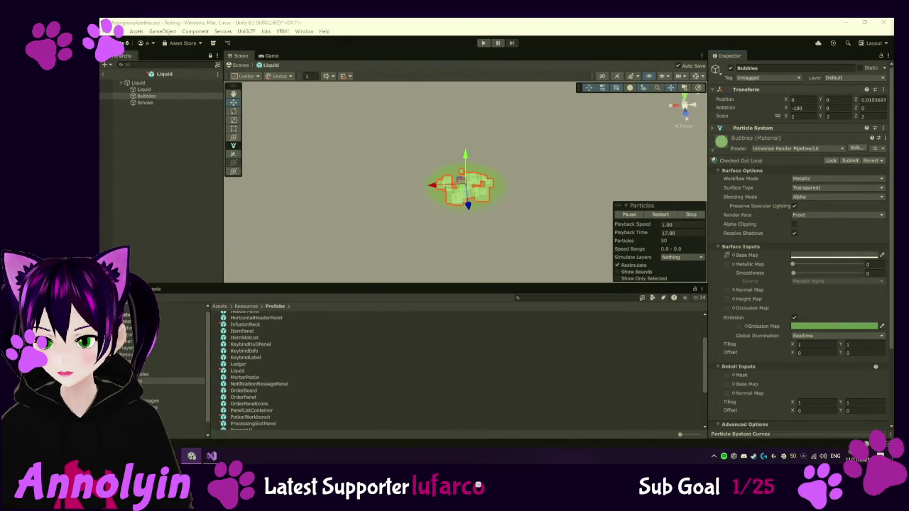
click(145, 105)
click(714, 129)
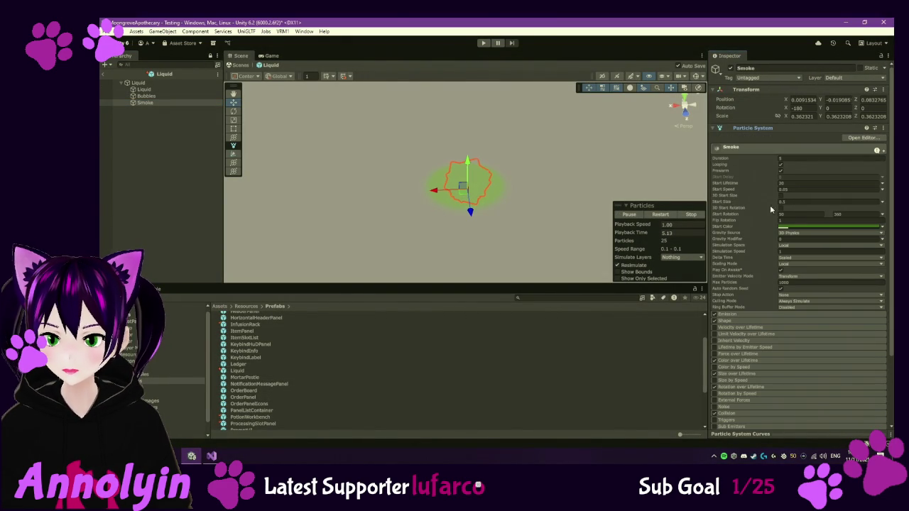
Inspect the Smoke's Start Color without changes and expand its Color over Lifetime gradient
click(809, 228)
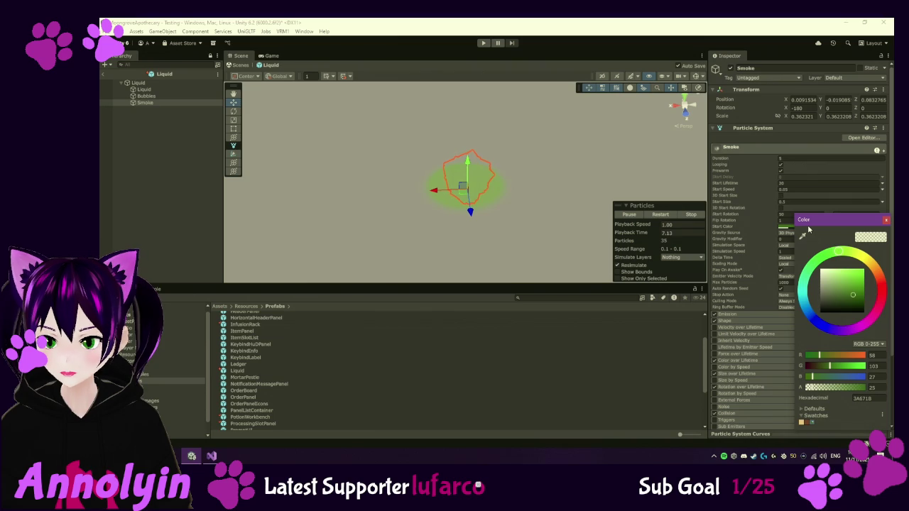
click(886, 220)
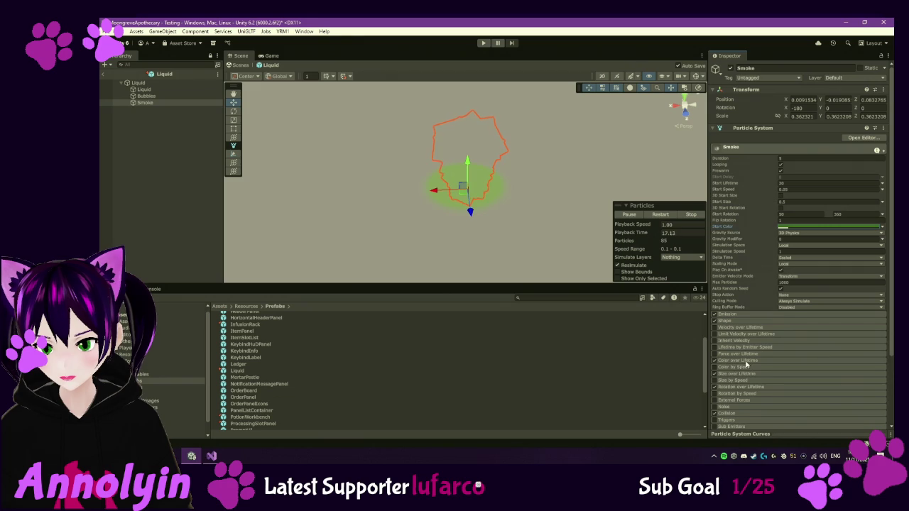
click(746, 361)
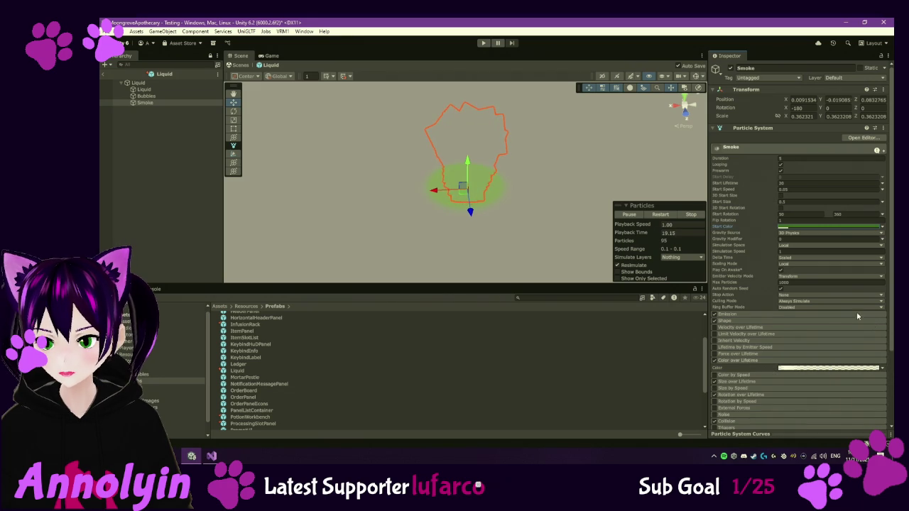
Snip the Smoke particle settings, then select the root Liquid object
key(shift+super+s)
drag(706, 52, 894, 422)
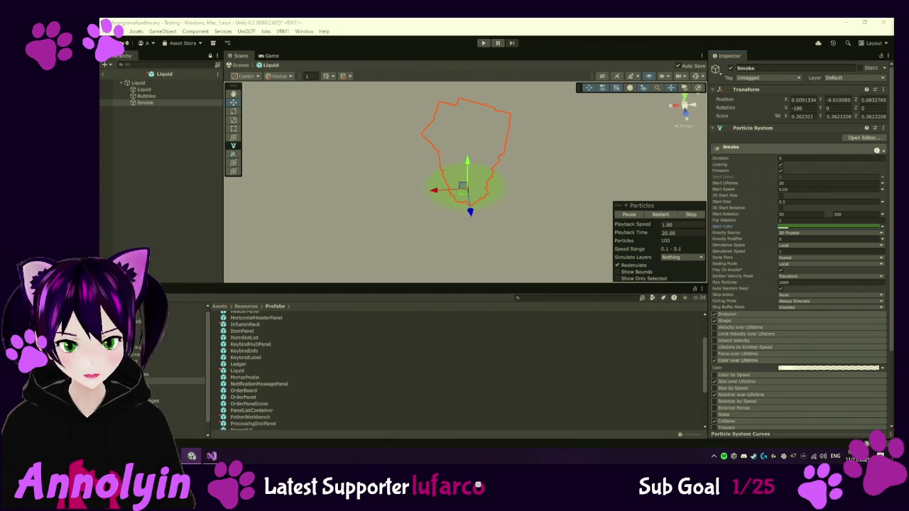
click(151, 84)
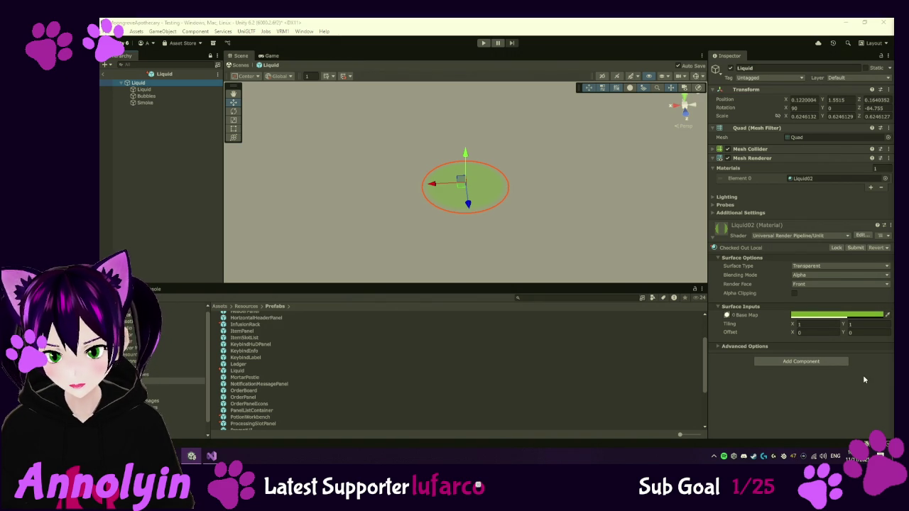
Locate Liquid02 from Element 0 and rename its duplicate to CauldronLiquid
click(816, 177)
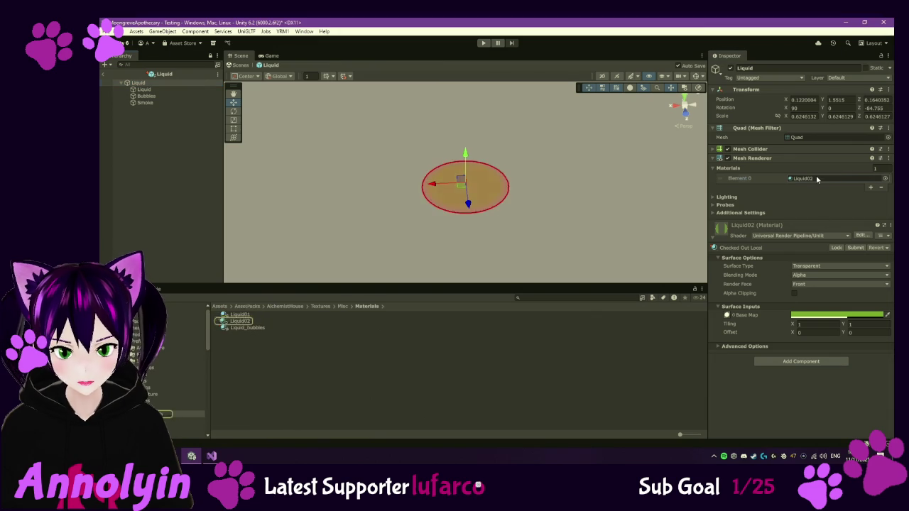
click(242, 322)
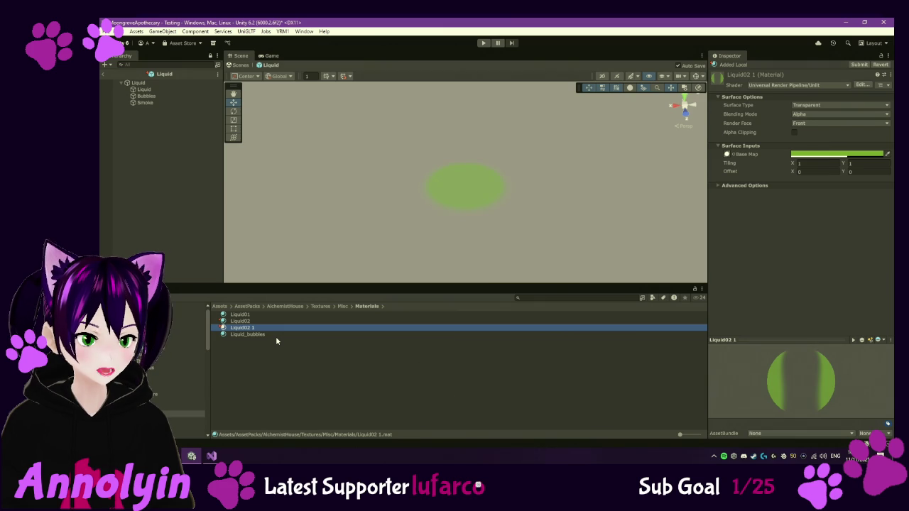
click(257, 329)
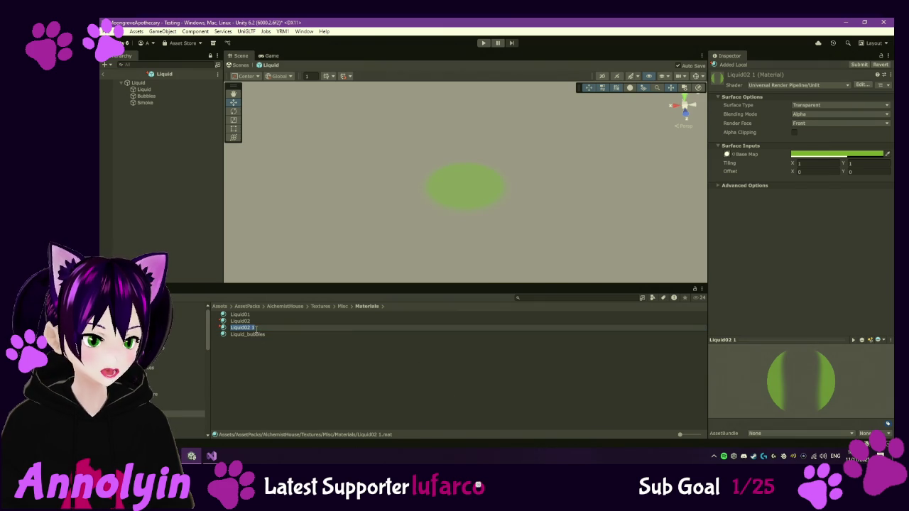
text(Cauldron)
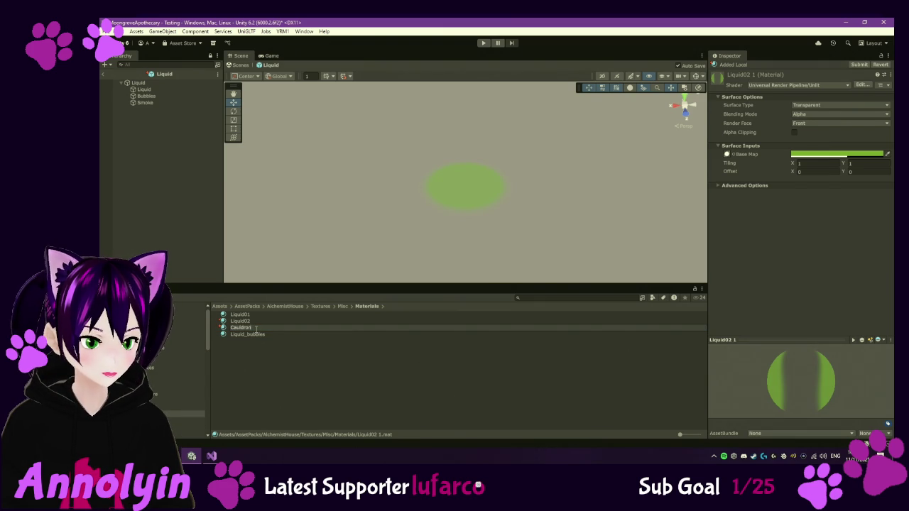
text(Liquid)
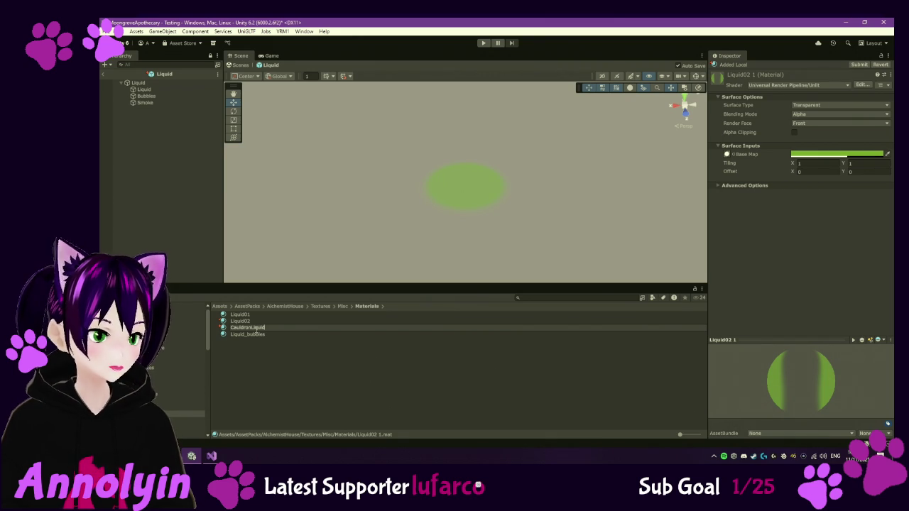
Reselect the child Liquid particle system showing Start Lifetime 10 and Start Size 0.1
click(151, 96)
click(153, 90)
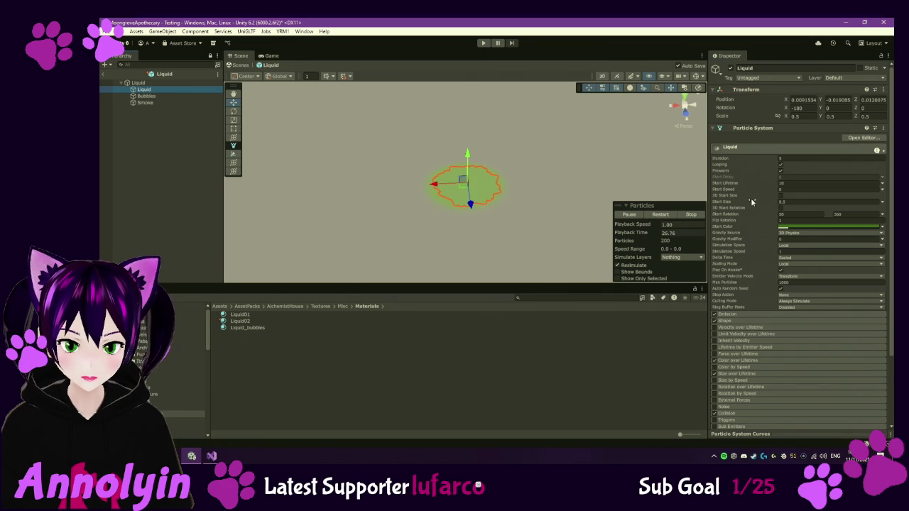
mouse_move(747, 196)
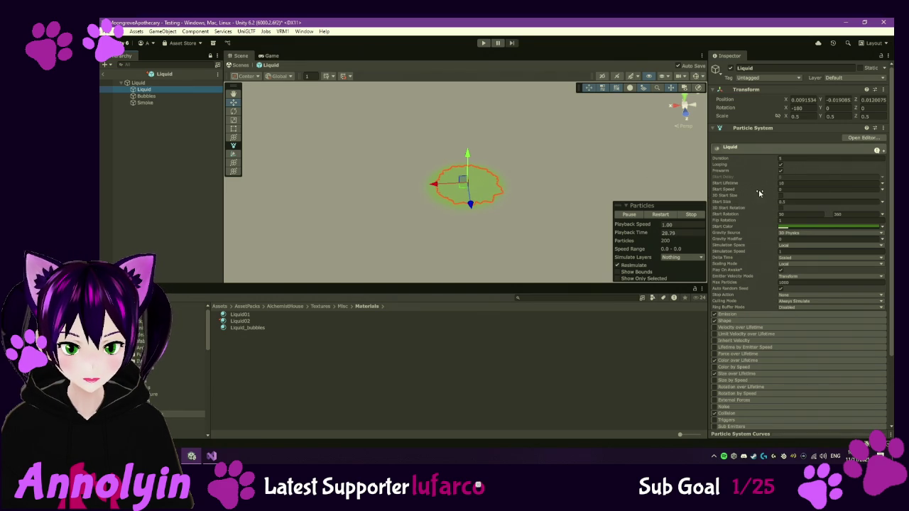
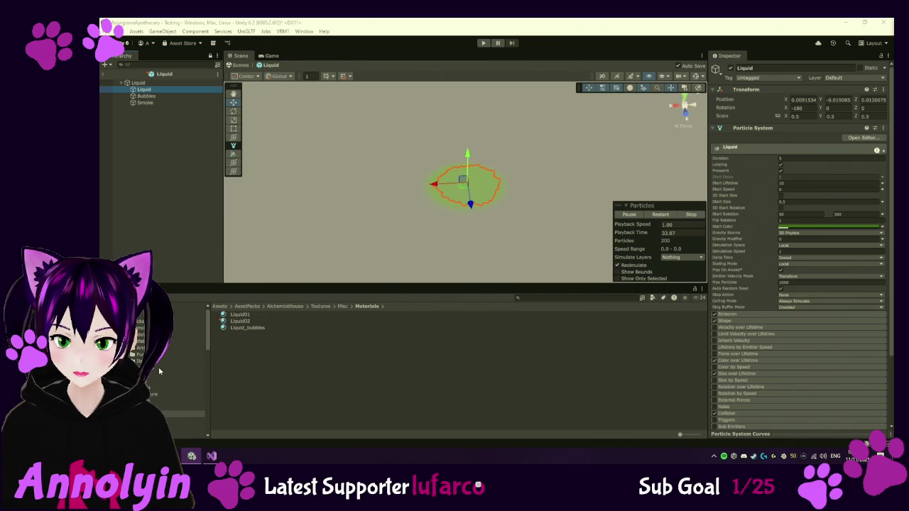
Open the Cauldron prefab from the Resources > Prefabs folder in prefab mode
scroll(158, 370, down, 3)
scroll(172, 381, down, 3)
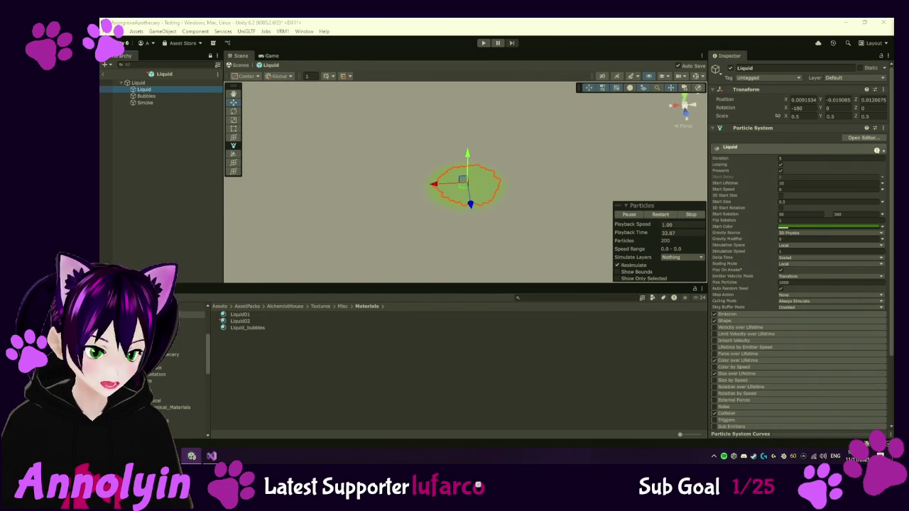
click(172, 384)
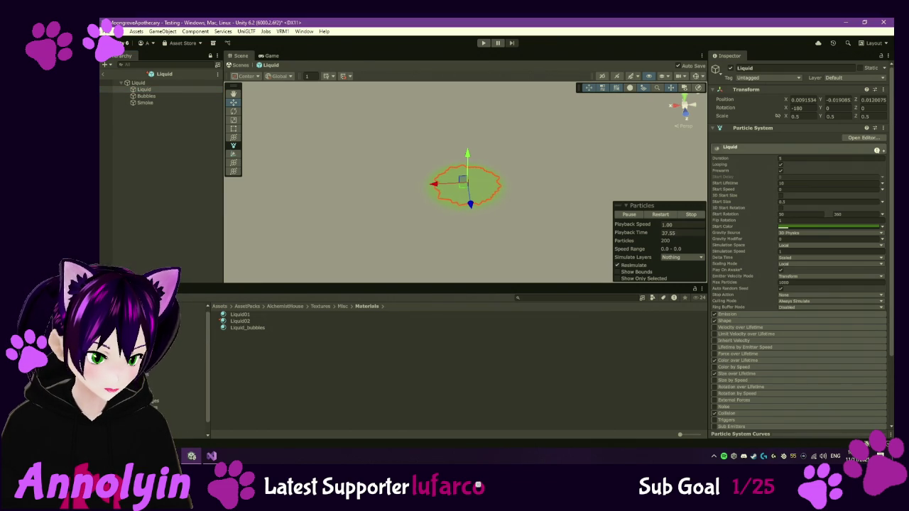
click(174, 334)
click(241, 334)
double_click(241, 336)
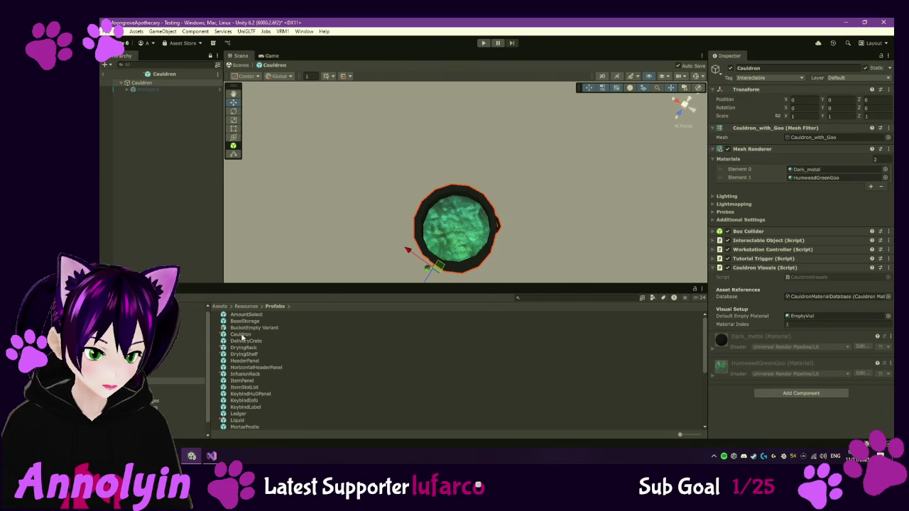
Nest the Liquid prefab under Cauldron and set its position to 0, 0, 0
mouse_move(238, 422)
mouse_down()
mouse_move(180, 163)
mouse_move(152, 92)
mouse_up()
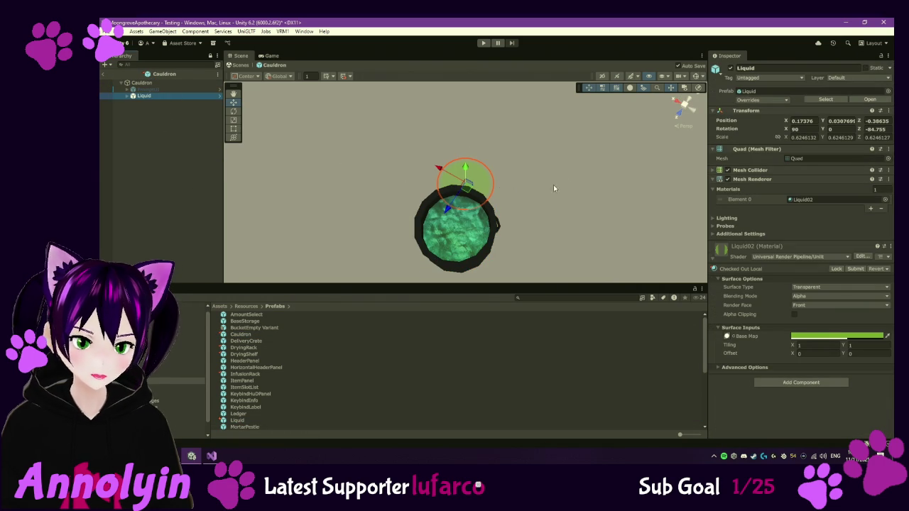
click(810, 121)
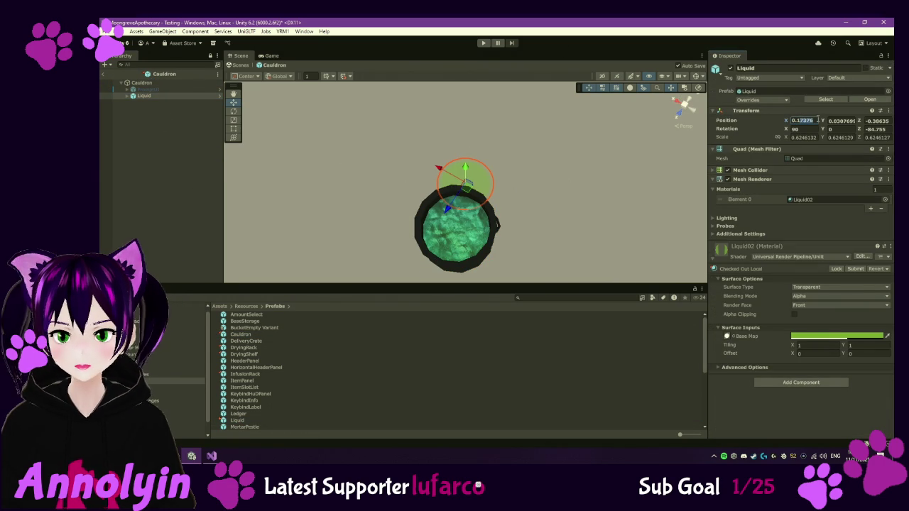
text(00)
key(Tab)
text(0)
key(Tab)
text(0)
right_click(576, 239)
key(Escape)
Raise the Liquid to Y 0.325 so its surface sits inside the pot
click(685, 107)
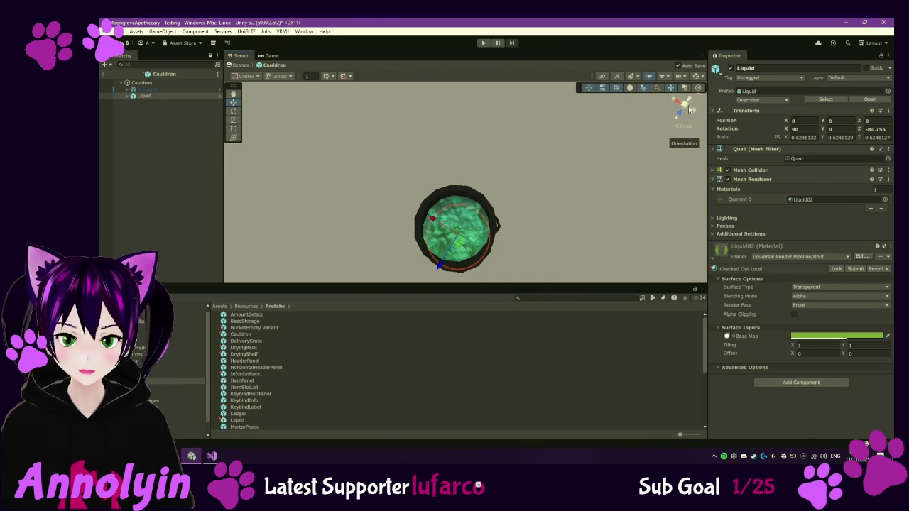
click(691, 114)
click(685, 96)
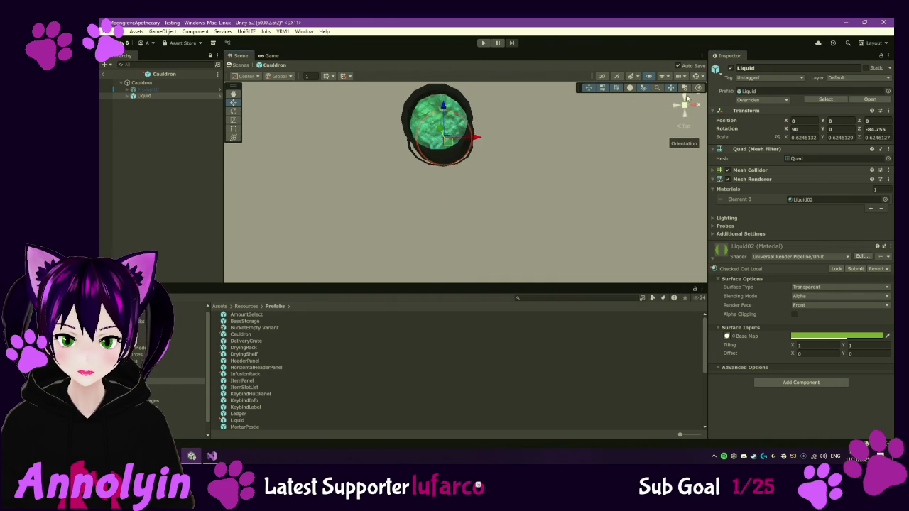
mouse_move(518, 150)
mouse_down()
mouse_move(554, 210)
mouse_move(543, 218)
mouse_move(544, 206)
mouse_up()
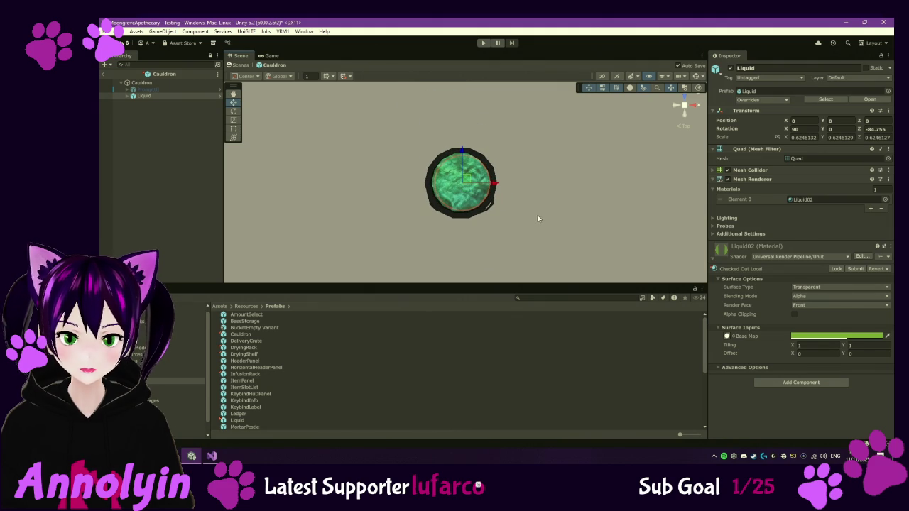
mouse_move(507, 199)
mouse_down()
mouse_move(518, 88)
mouse_move(479, 184)
mouse_move(472, 124)
mouse_up()
drag(450, 174, 457, 83)
mouse_move(436, 155)
mouse_down()
mouse_move(466, 173)
mouse_move(466, 186)
mouse_move(463, 174)
mouse_up()
mouse_move(448, 220)
mouse_down()
mouse_move(454, 213)
mouse_move(574, 233)
mouse_move(540, 190)
mouse_move(497, 218)
mouse_move(508, 247)
mouse_up()
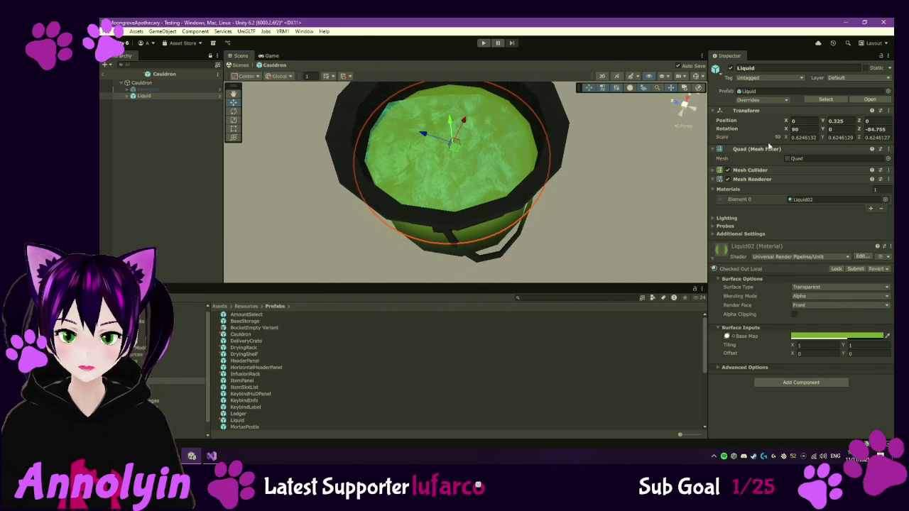
Scale the Liquid down to 0.5 so it fits within the cauldron's rim
click(802, 137)
text(1)
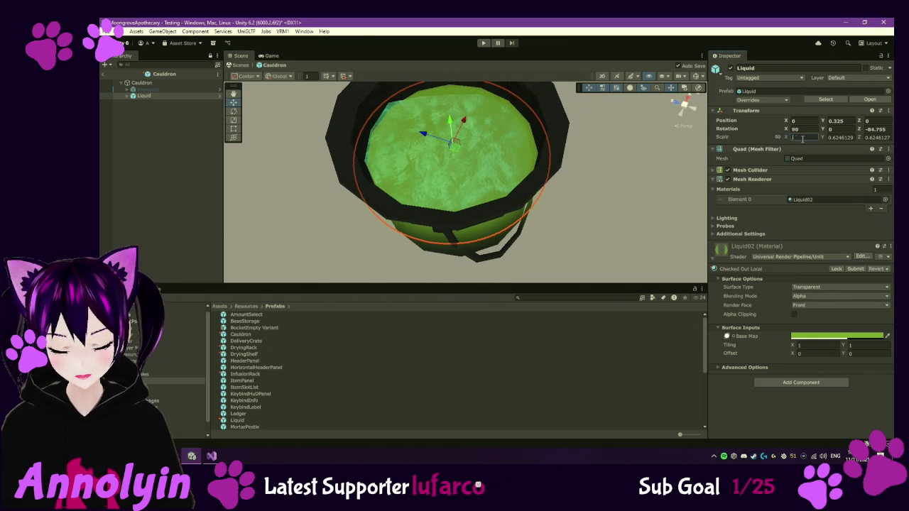
key(Tab)
text(0.5)
key(Tab)
text(0.5)
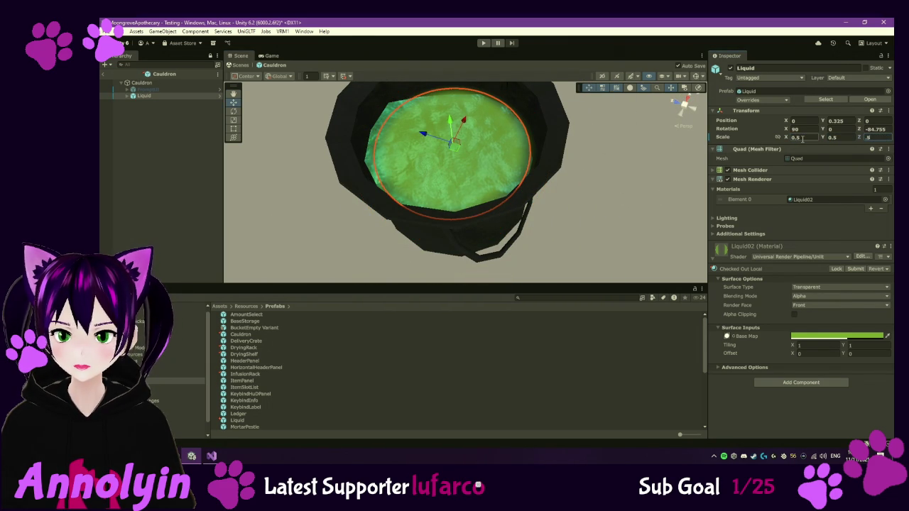
key(Return)
right_click(505, 141)
click(485, 127)
mouse_move(485, 127)
mouse_down()
mouse_move(487, 178)
mouse_move(467, 194)
mouse_up()
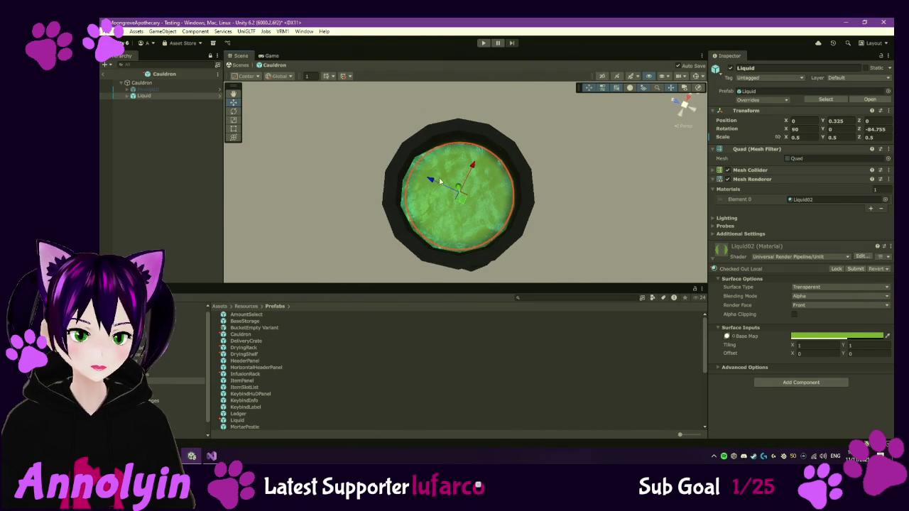
mouse_move(552, 190)
mouse_down()
mouse_move(515, 199)
mouse_move(512, 238)
mouse_move(470, 219)
mouse_move(497, 213)
mouse_move(443, 185)
mouse_up()
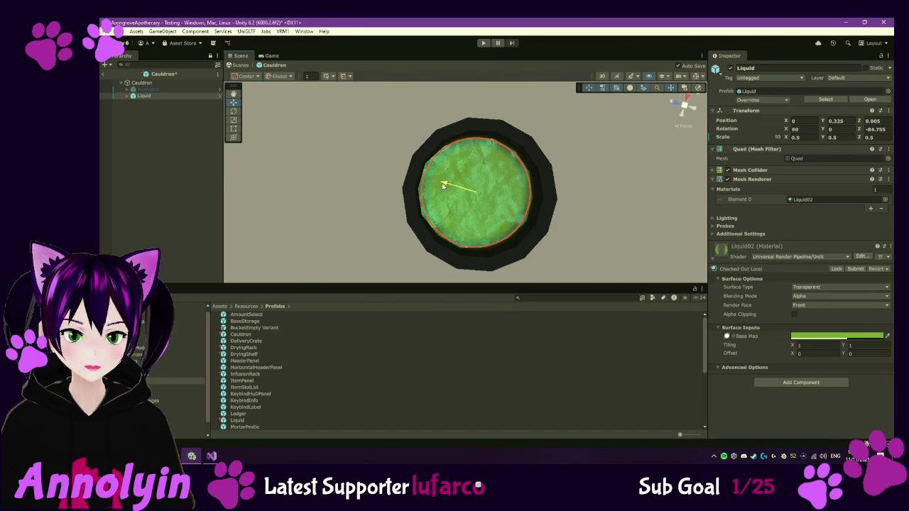
Move Liquid above its sibling so it is the first child of Cauldron
click(245, 195)
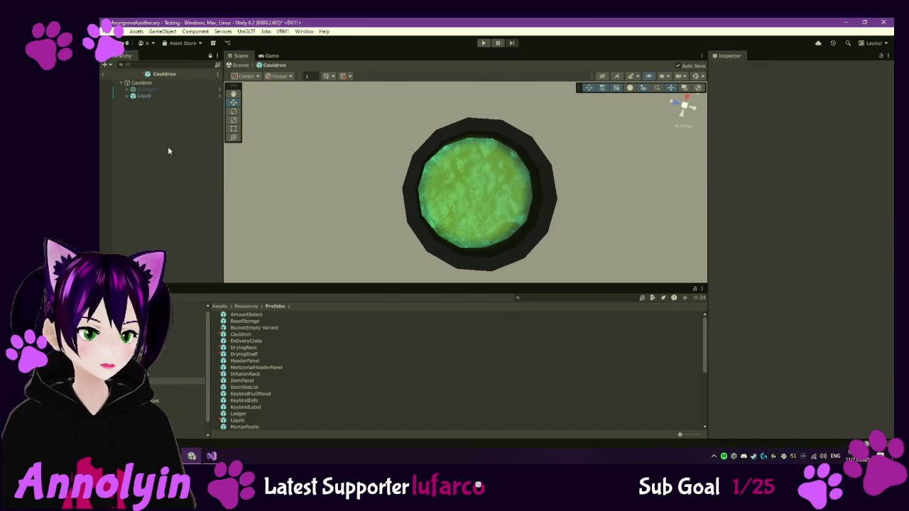
drag(151, 97, 155, 90)
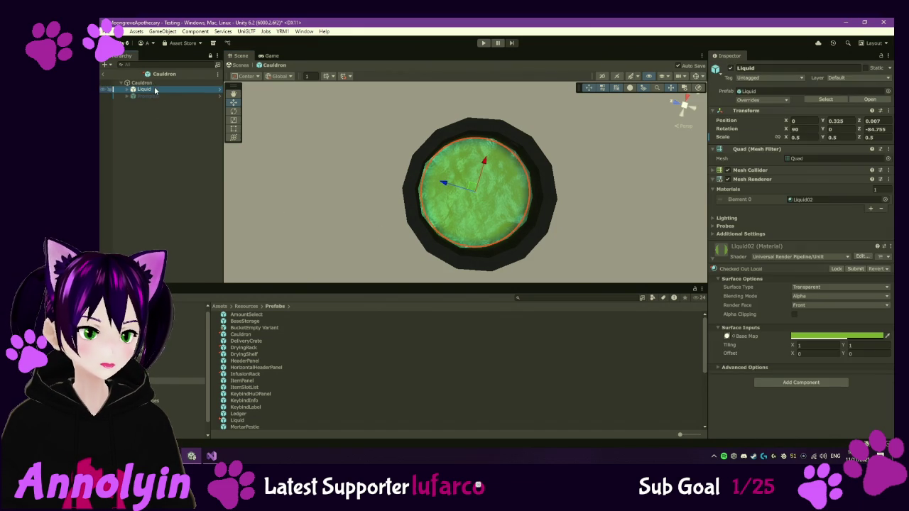
click(157, 83)
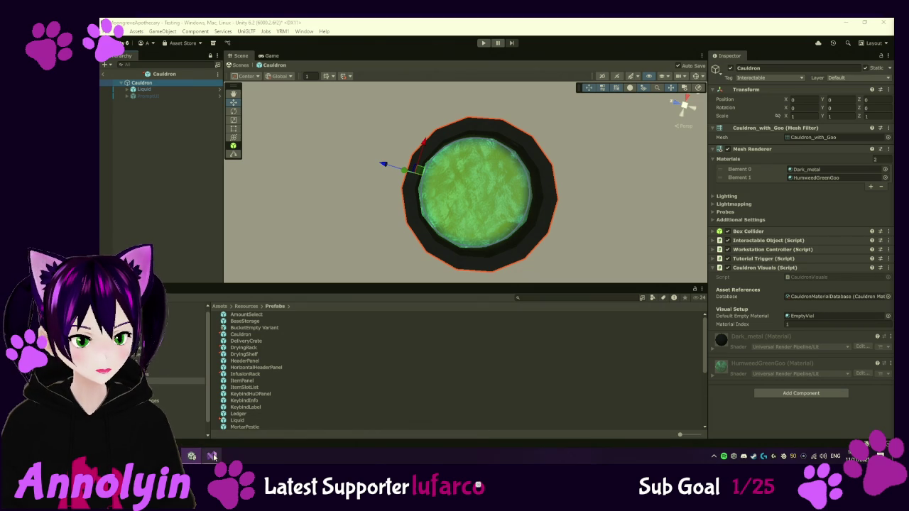
Switch from Unity to the Visual Studio code editor with Alt+Tab
key(alt+Tab)
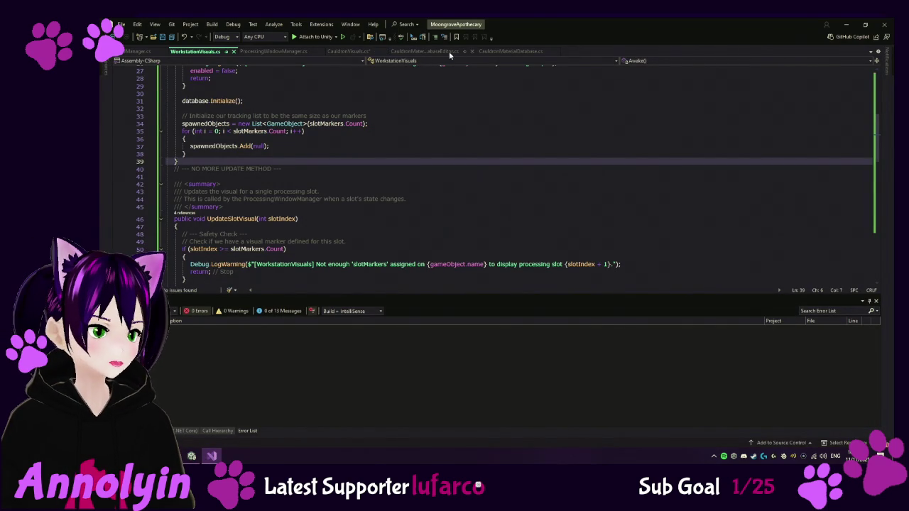
Replace CauldronMaterialDatabase.cs contents with the new code containing the GetMapping method
click(504, 51)
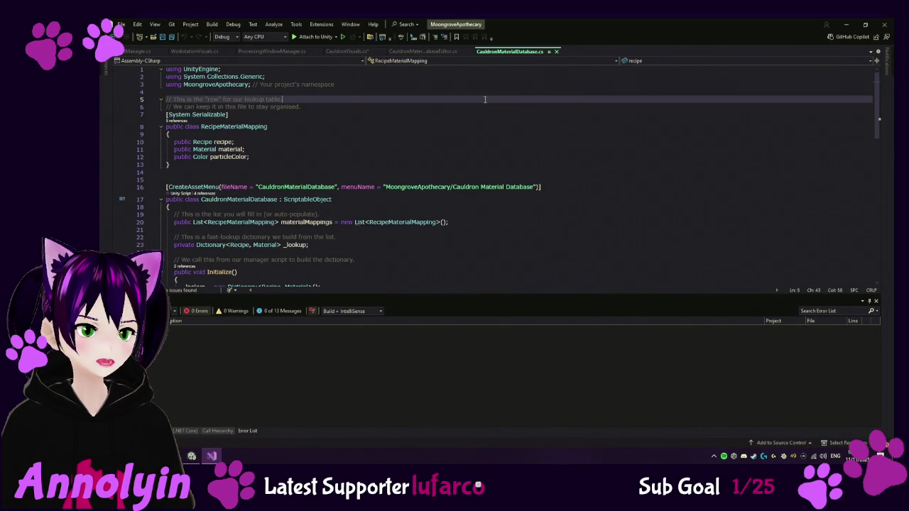
scroll(471, 108, down, 9)
key(ctrl+a)
key(ctrl+v)
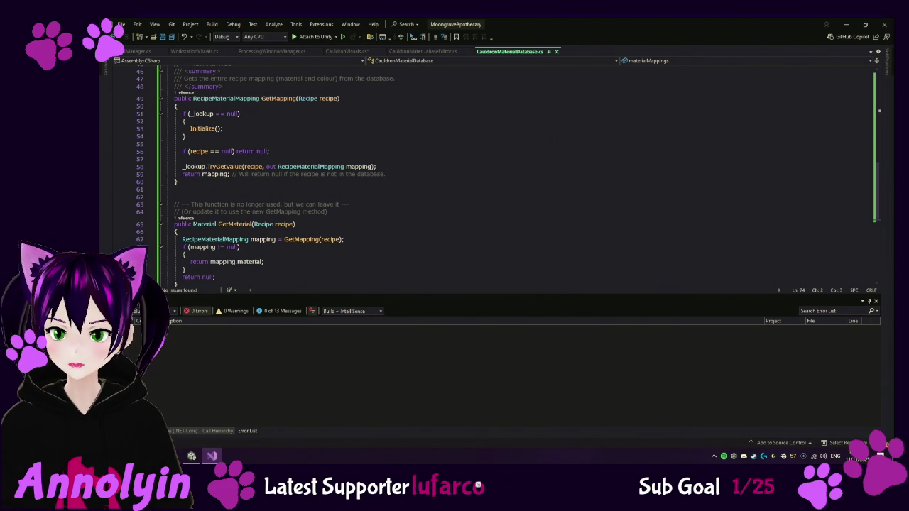
Update and save CauldronVisuals.cs, then return to Unity to recompile
click(348, 51)
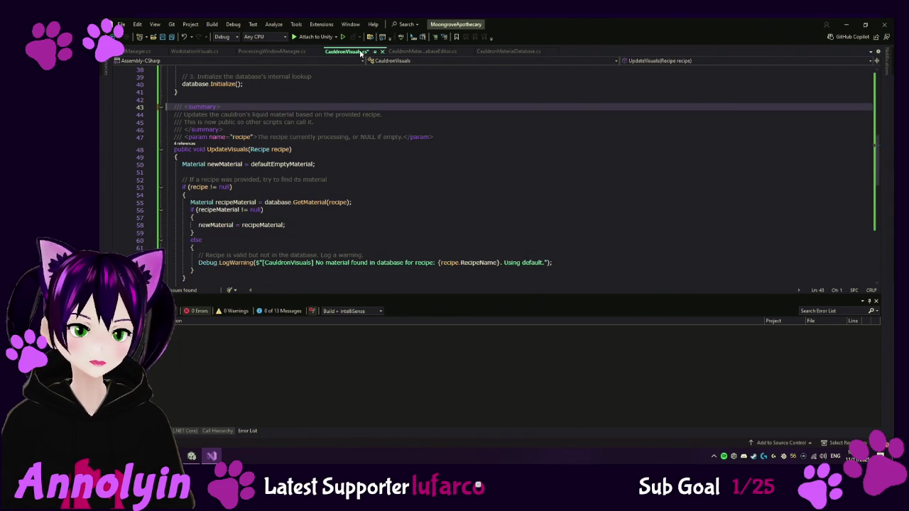
click(467, 179)
key(ctrl+End)
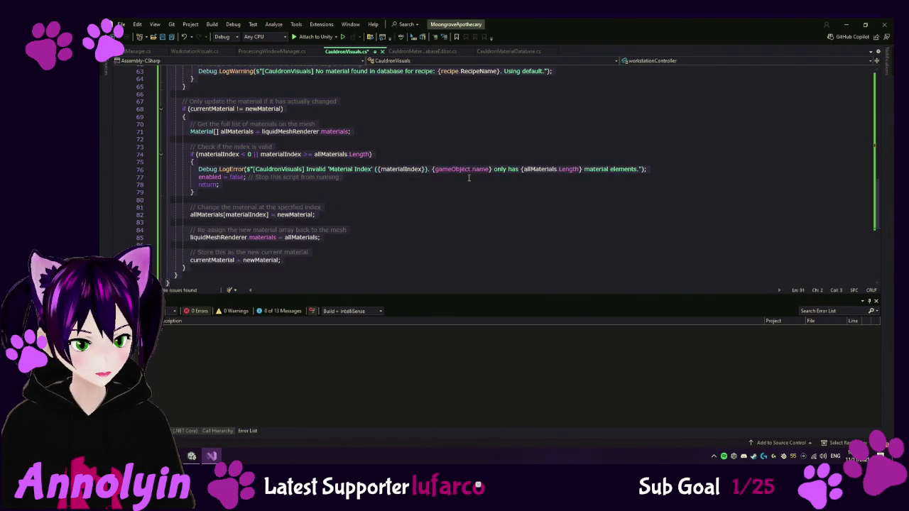
key(ctrl+s)
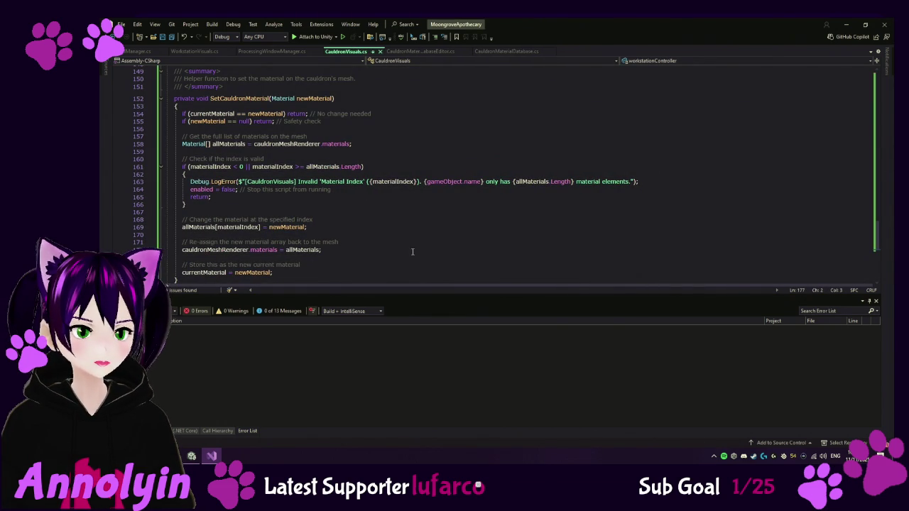
click(191, 457)
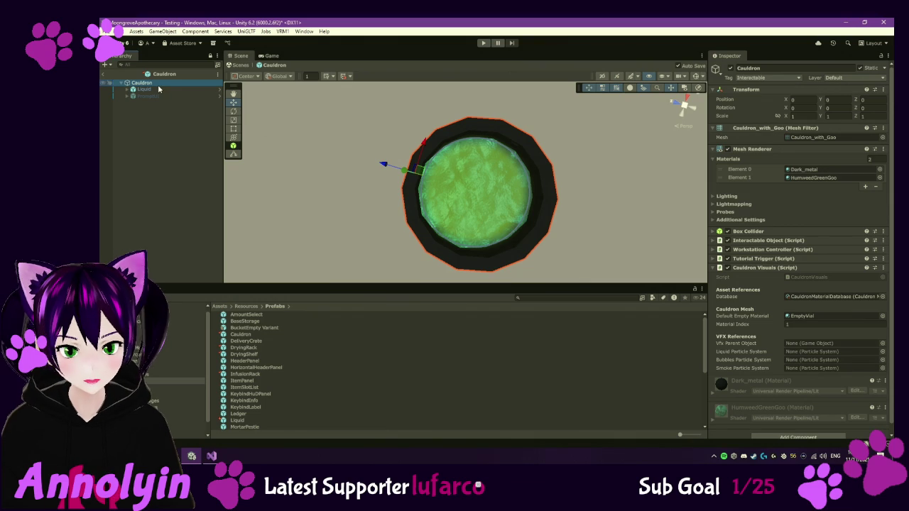
Assign Liquid as Vfx Parent Object and its Liquid, Bubbles and Smoke children to the particle fields
click(813, 345)
drag(814, 346, 812, 346)
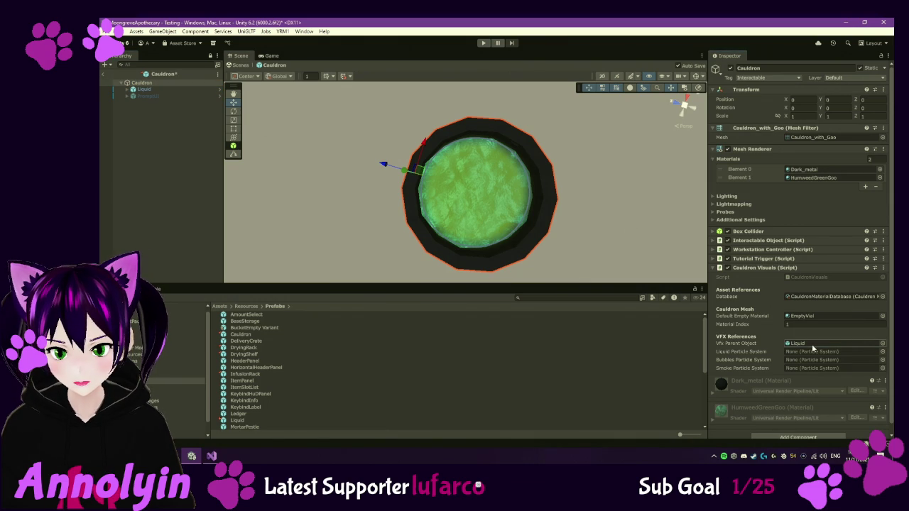
click(129, 92)
mouse_move(150, 95)
mouse_down()
mouse_move(794, 361)
mouse_move(796, 353)
mouse_move(813, 360)
mouse_up()
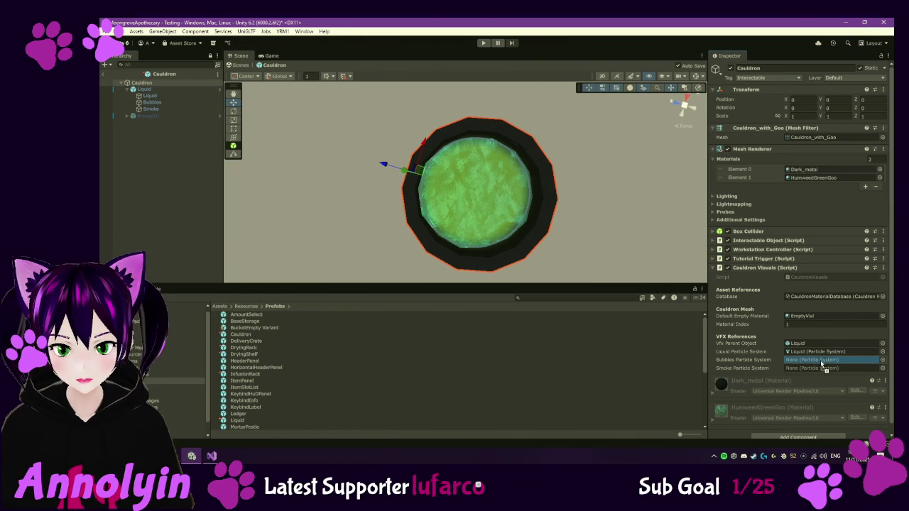
drag(142, 110, 800, 369)
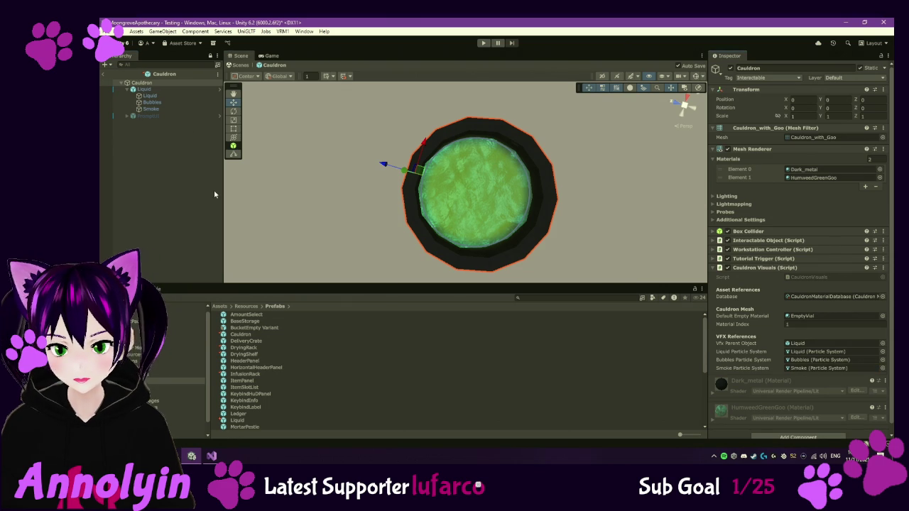
click(173, 95)
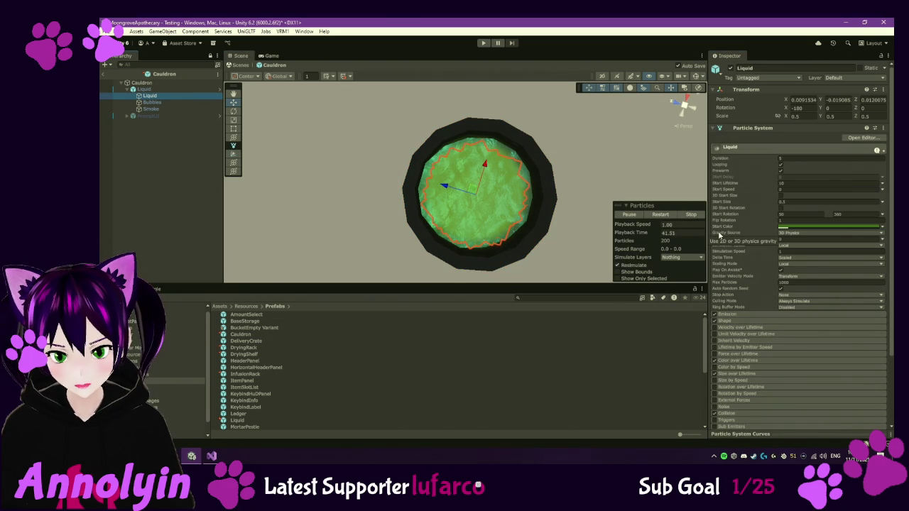
Try a different start colour and full opacity on the Liquid particles, then undo back to green
click(810, 227)
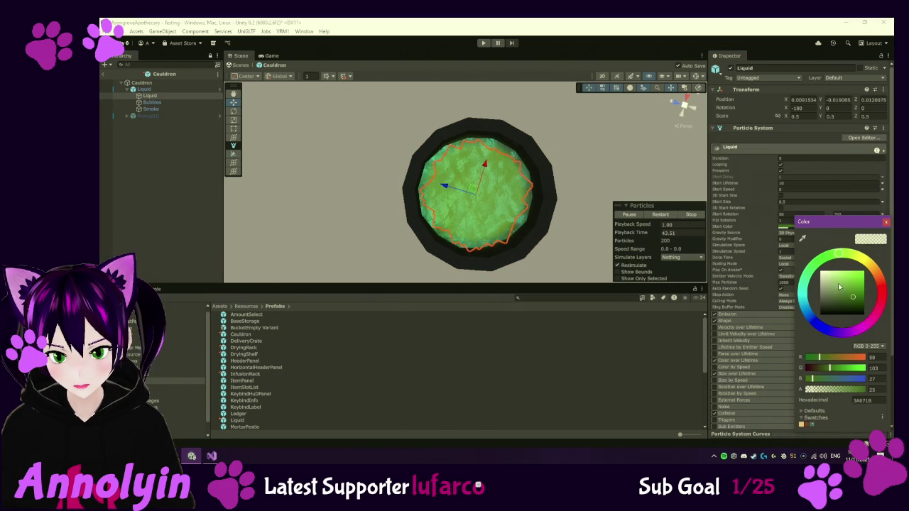
mouse_move(840, 284)
mouse_down()
mouse_move(817, 282)
mouse_move(861, 276)
mouse_move(886, 295)
mouse_move(863, 332)
mouse_up()
drag(825, 392, 872, 395)
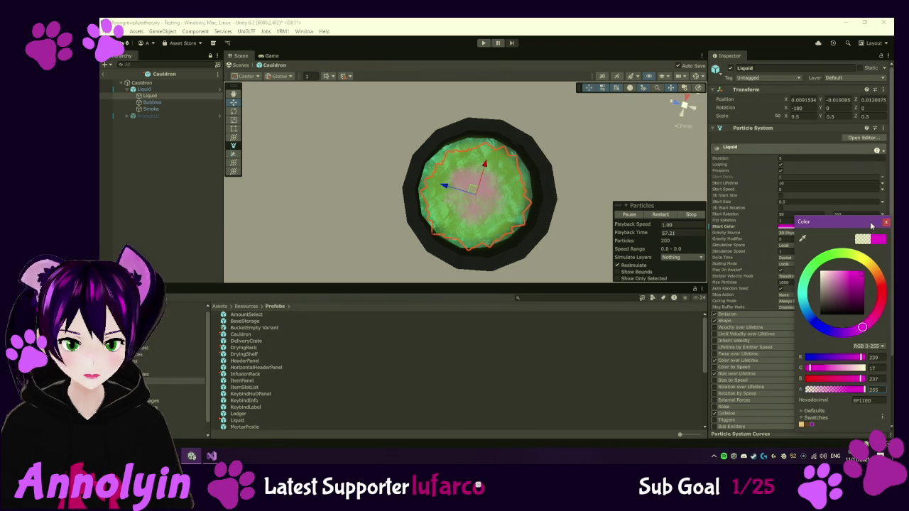
click(888, 223)
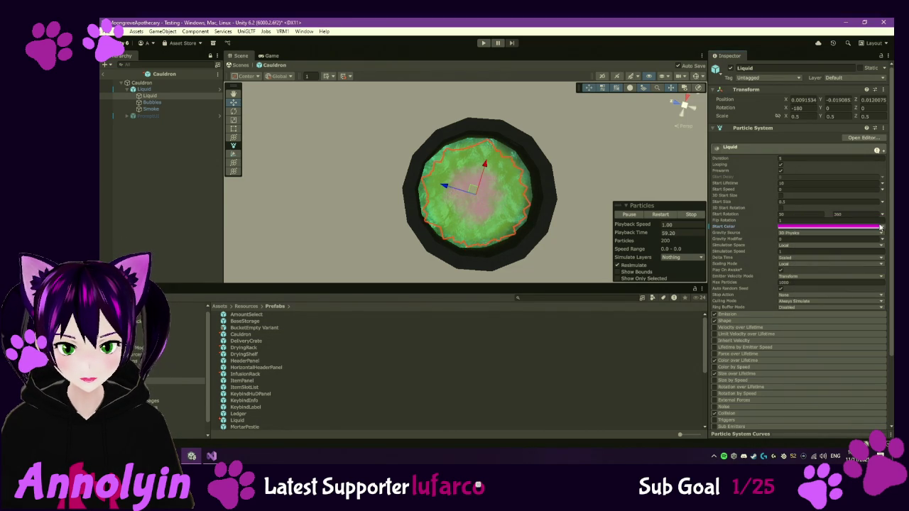
key(ctrl+z)
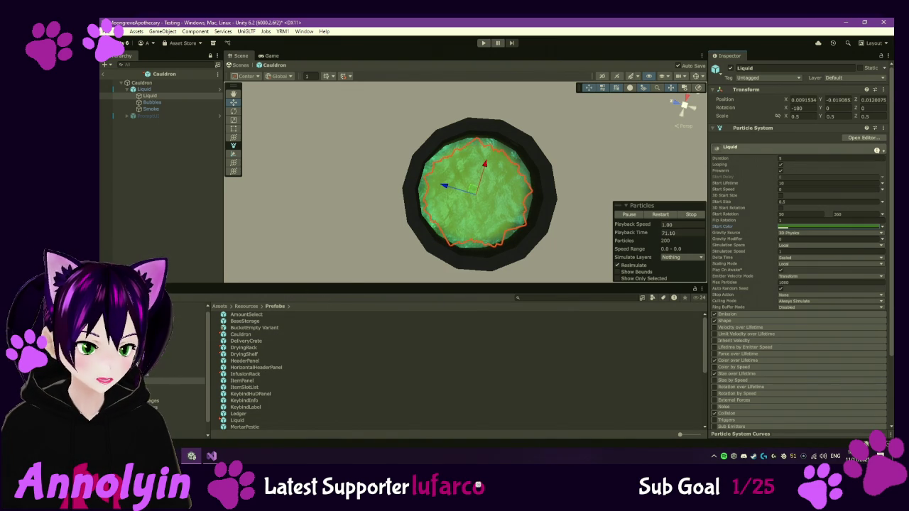
Go up to the Resources folder and open the Cauldron Material Database asset
click(246, 306)
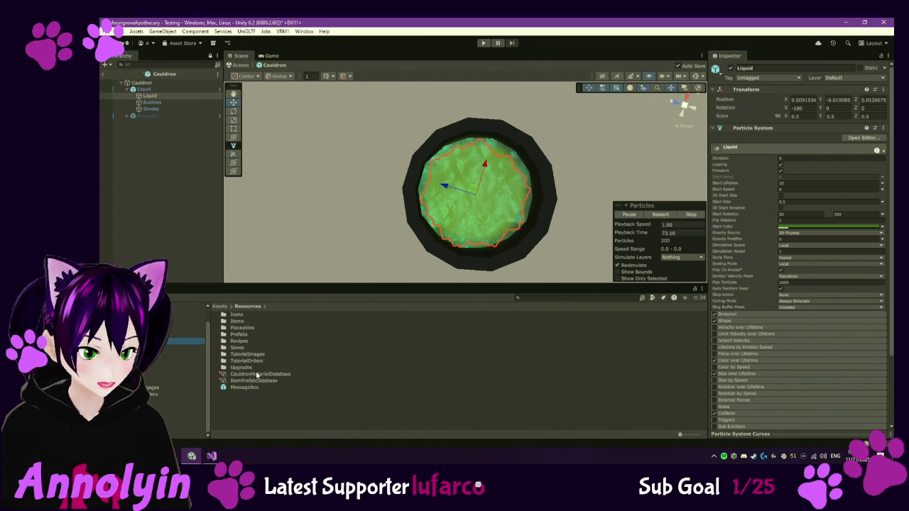
click(259, 381)
click(256, 374)
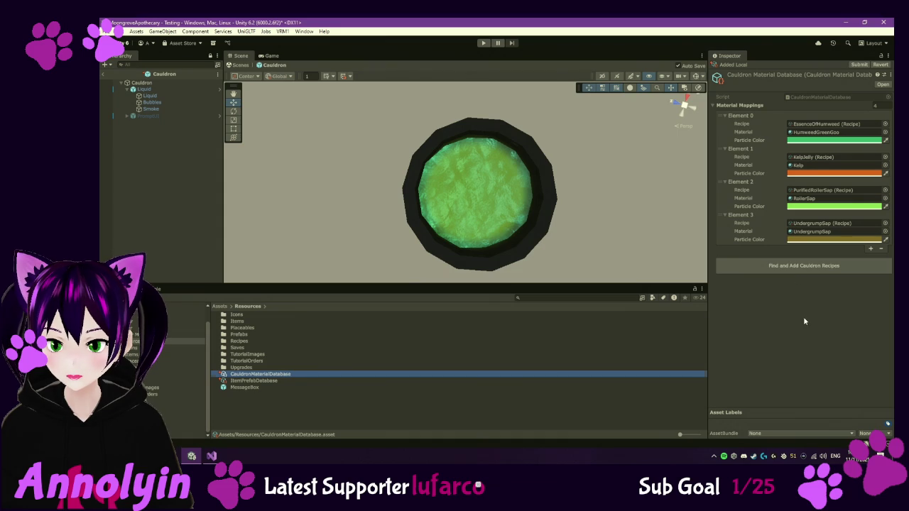
Run Find and Add Cauldron Recipes (none found), select Cauldron, and start Play mode in Game view
click(794, 266)
click(794, 266)
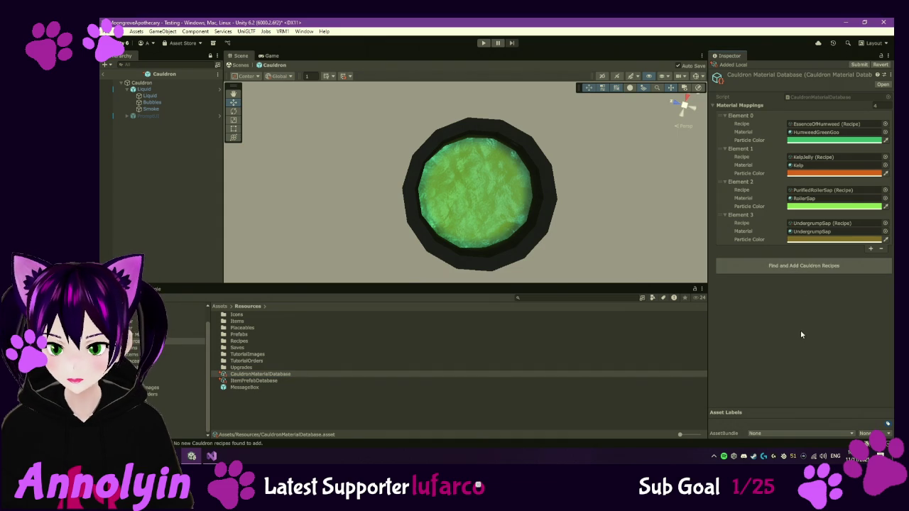
click(145, 83)
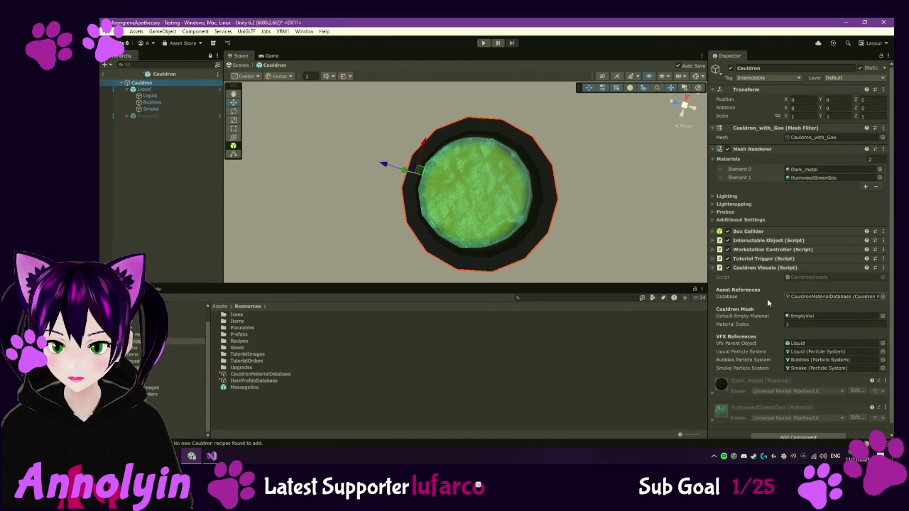
scroll(767, 299, down, 1)
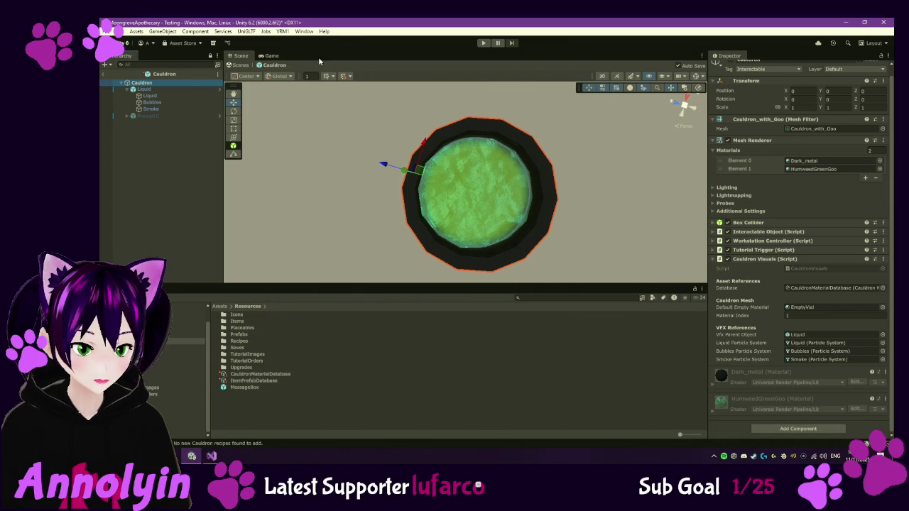
click(275, 56)
click(484, 42)
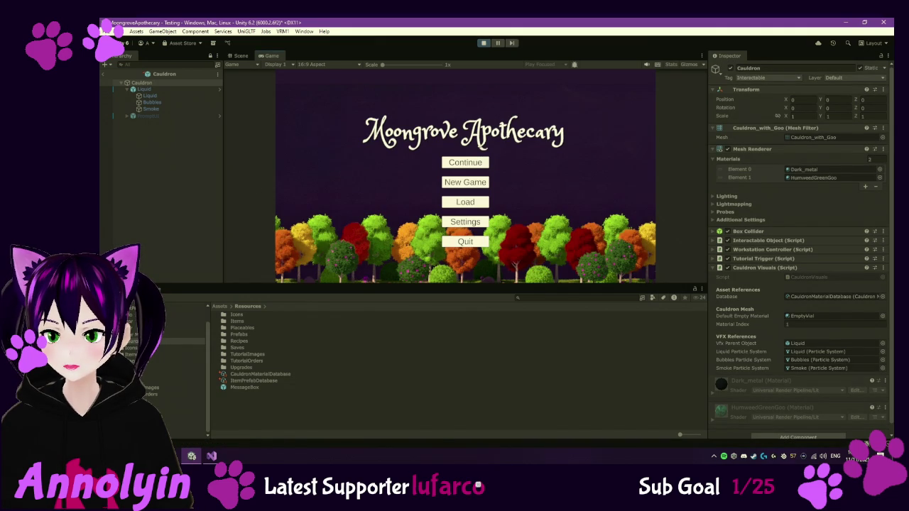
Continue the saved game into gameplay, pause it, then stop play mode
click(479, 165)
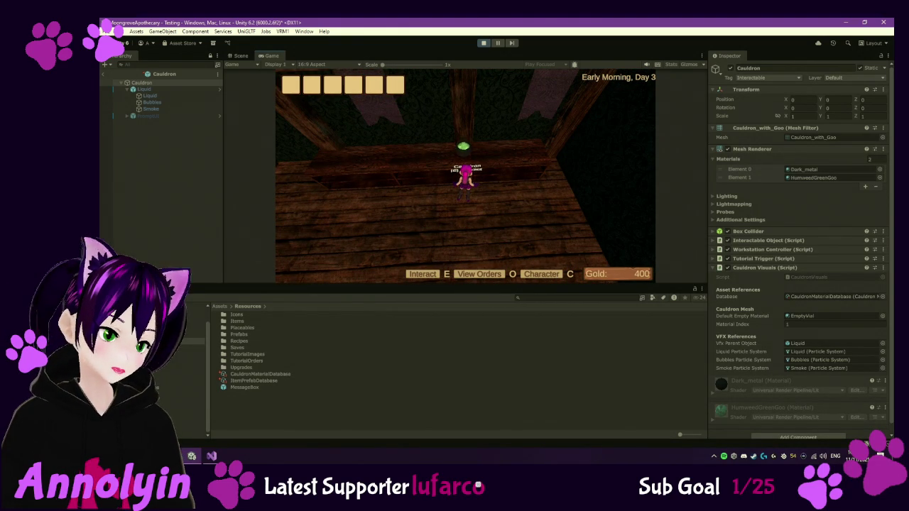
key(Escape)
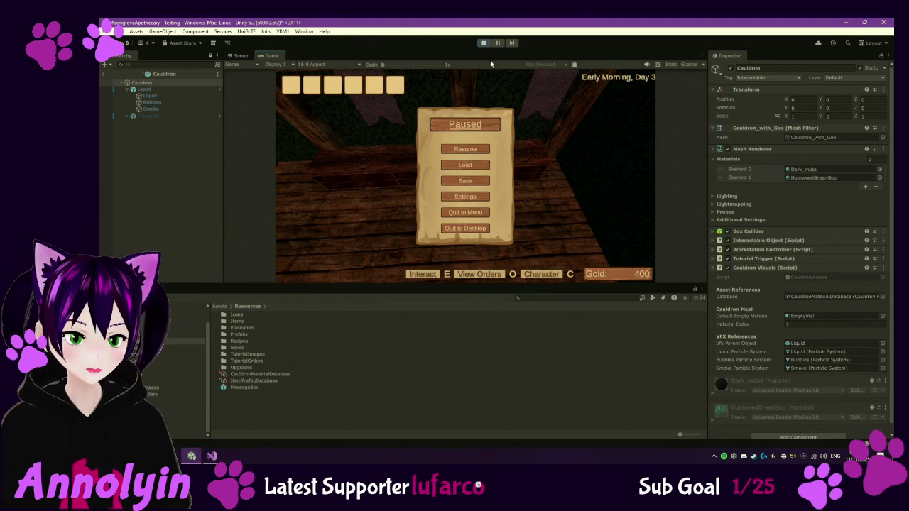
click(483, 42)
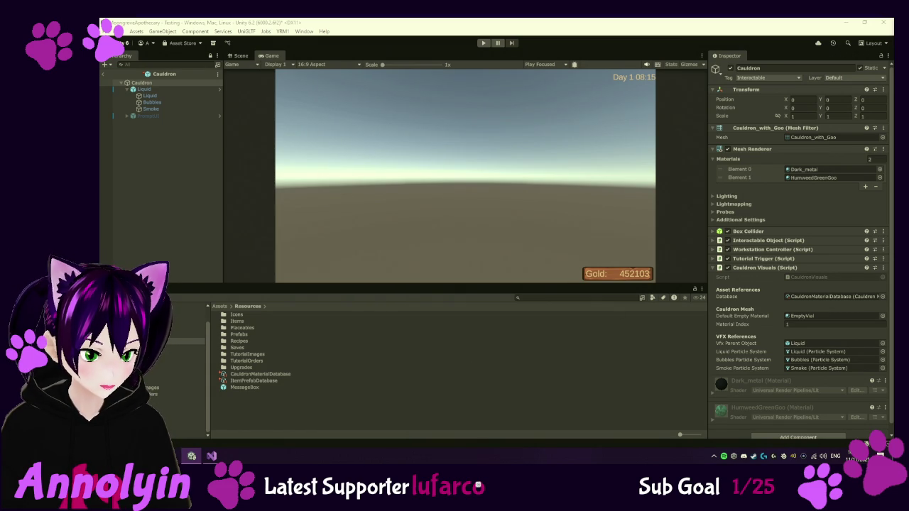
Open the Scripts folder and select SFXManager to preview its code in the Inspector
click(185, 422)
scroll(332, 401, down, 2)
scroll(334, 402, down, 5)
scroll(330, 403, down, 2)
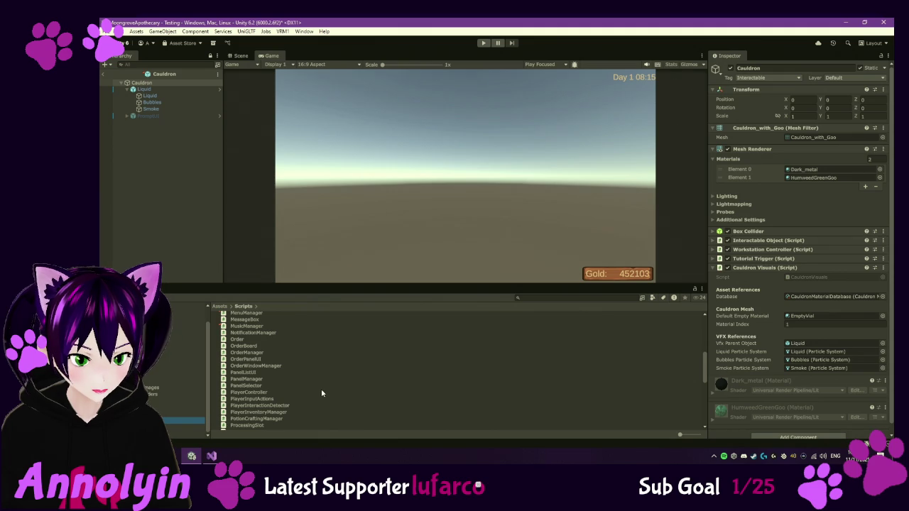
scroll(322, 385, down, 1)
scroll(321, 385, down, 1)
scroll(321, 385, down, 4)
scroll(321, 386, down, 1)
scroll(320, 386, down, 3)
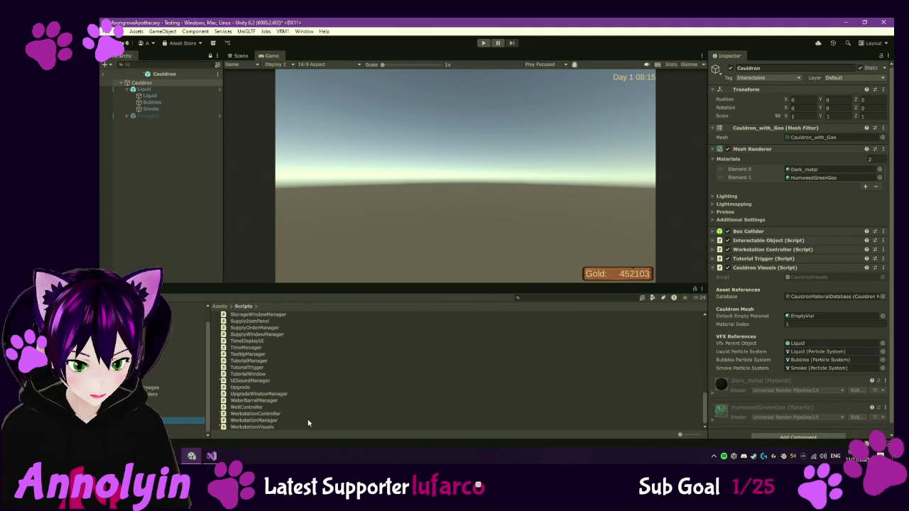
scroll(300, 386, up, 1)
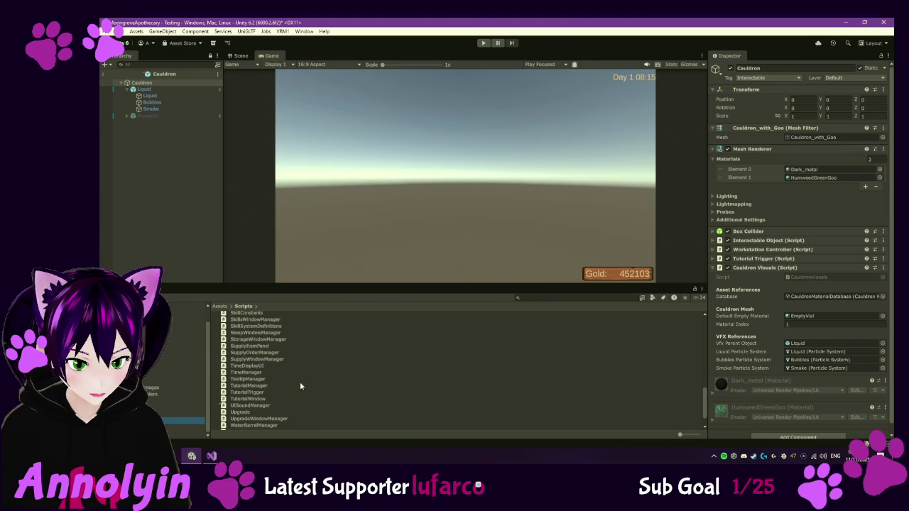
scroll(300, 386, up, 1)
scroll(300, 386, up, 1)
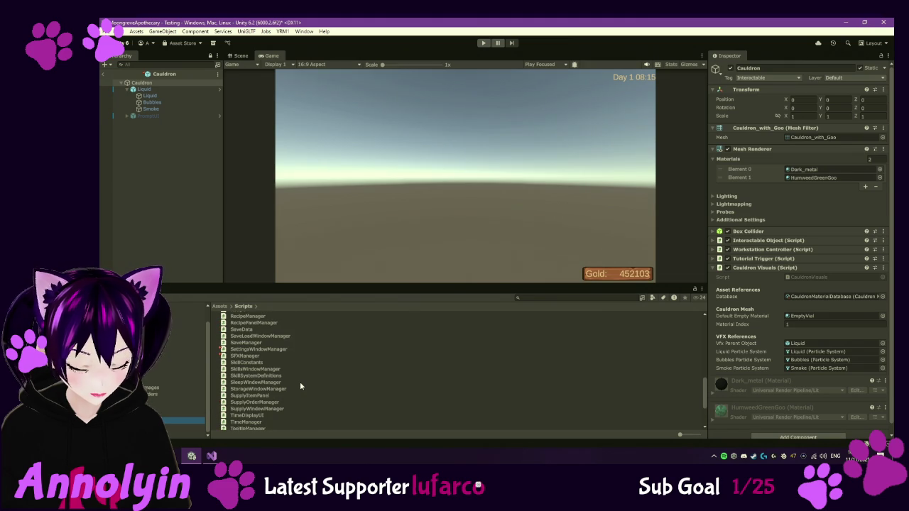
click(255, 356)
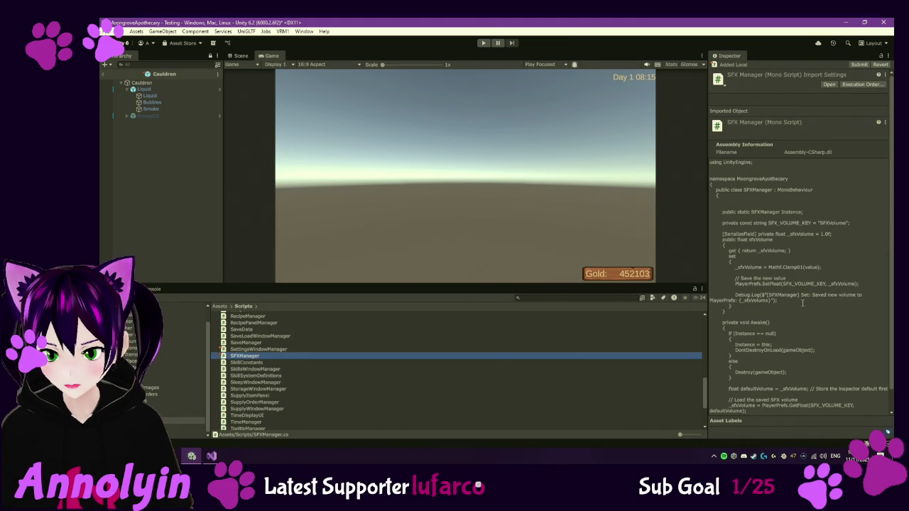
scroll(803, 303, down, 2)
scroll(803, 303, up, 2)
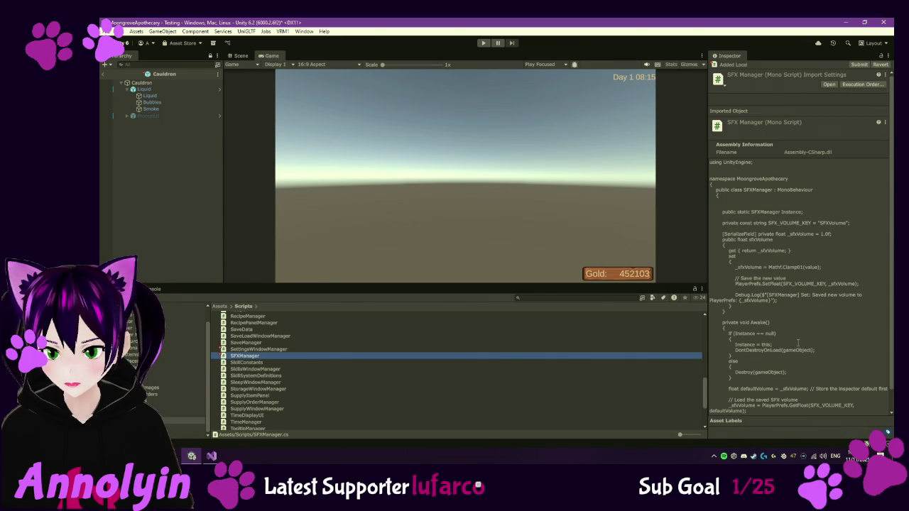
scroll(799, 343, down, 2)
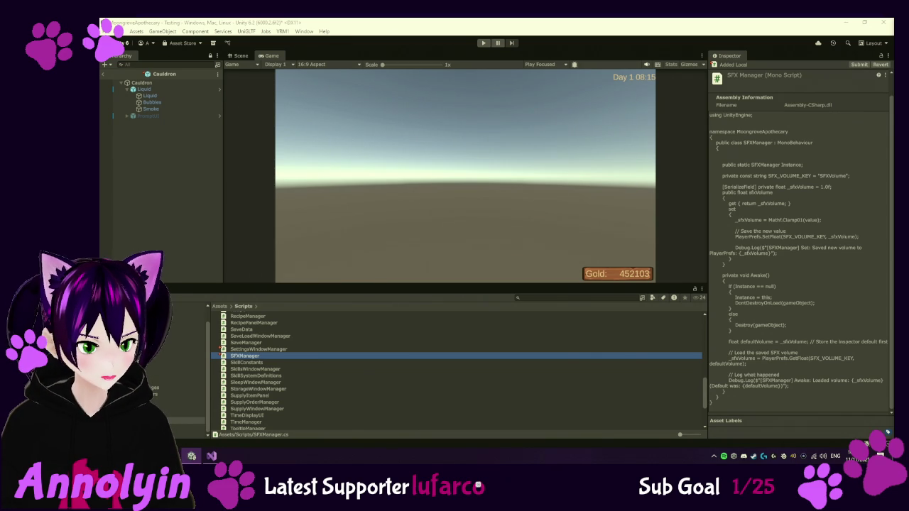
double_click(251, 357)
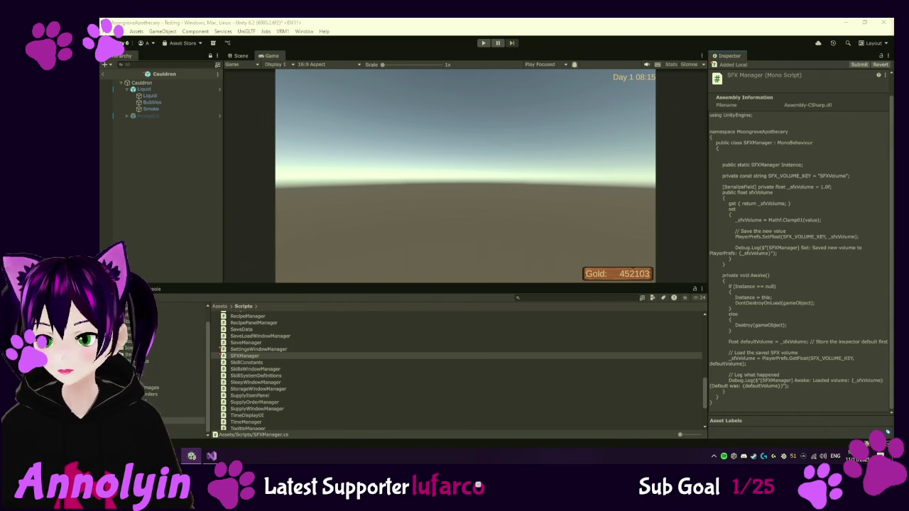
Pause the background music and lower the system playback volume while the game runs
key(XF86AudioPlay)
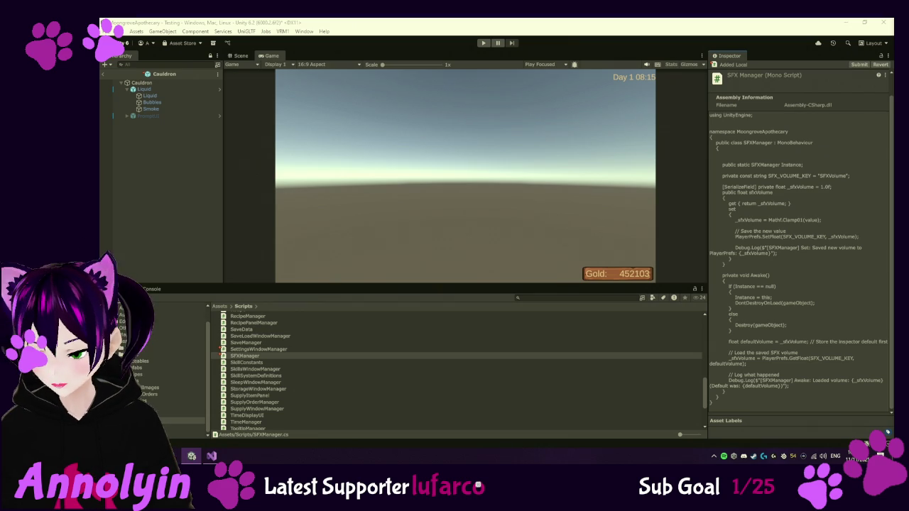
key(XF86AudioLowerVolume)
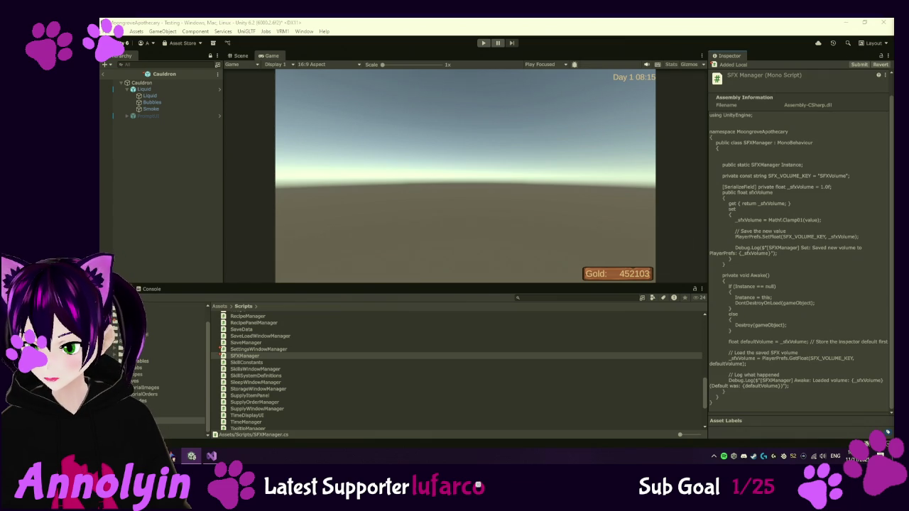
Replace all of CauldronVisuals.cs with the updated code that sets bubbling volume from SFXManager
click(211, 457)
click(449, 143)
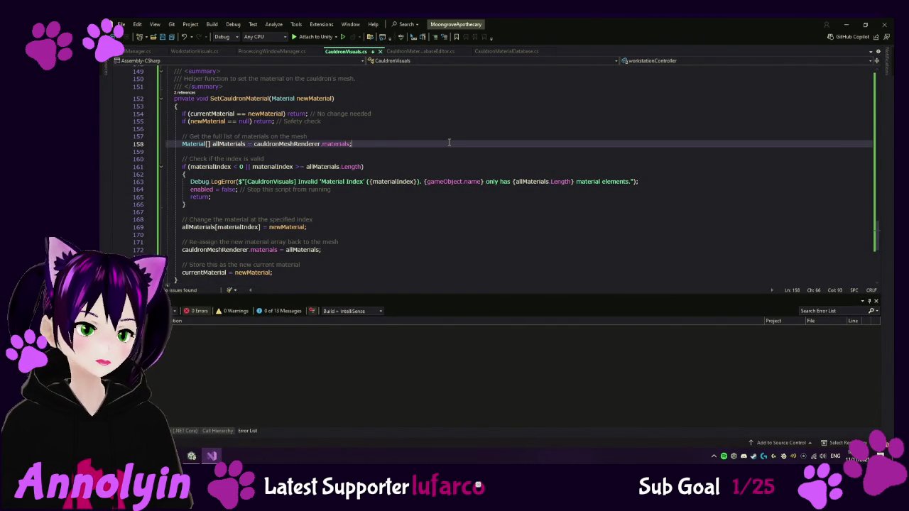
key(ctrl+a)
key(ctrl+v)
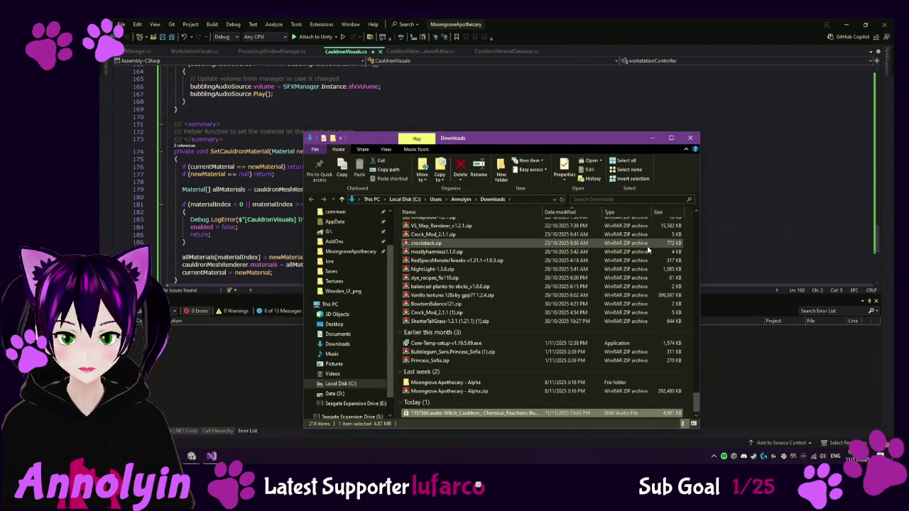
Copy the downloaded witch cauldron WAV into the MoongroveApothecary Assets/Audio/SFX folder
key(ctrl+c)
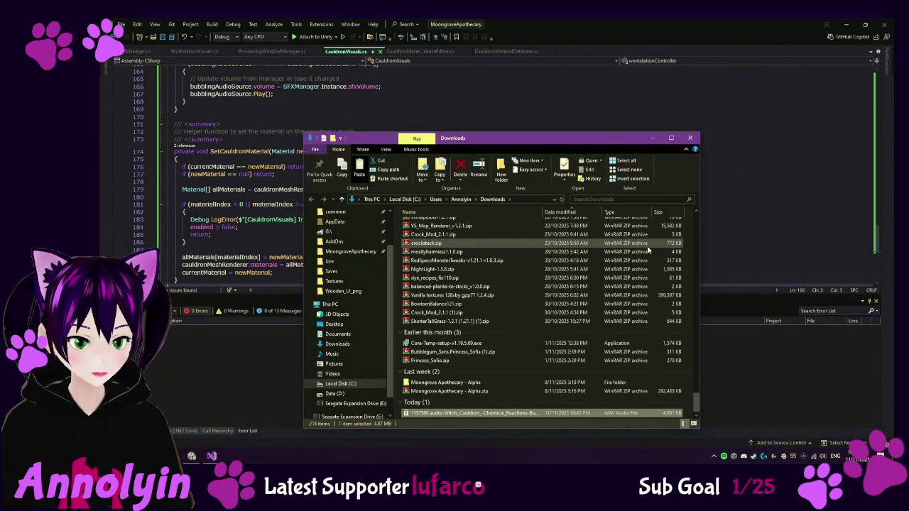
click(349, 253)
double_click(427, 232)
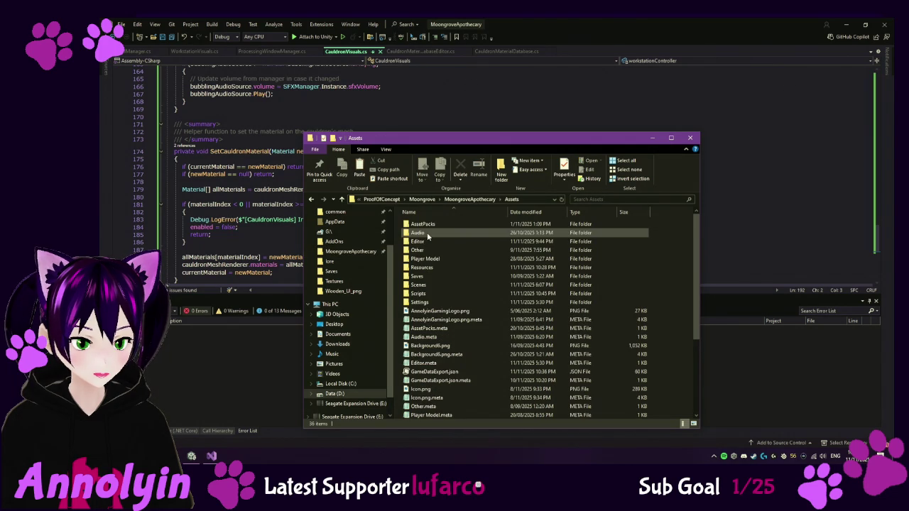
double_click(427, 232)
double_click(426, 233)
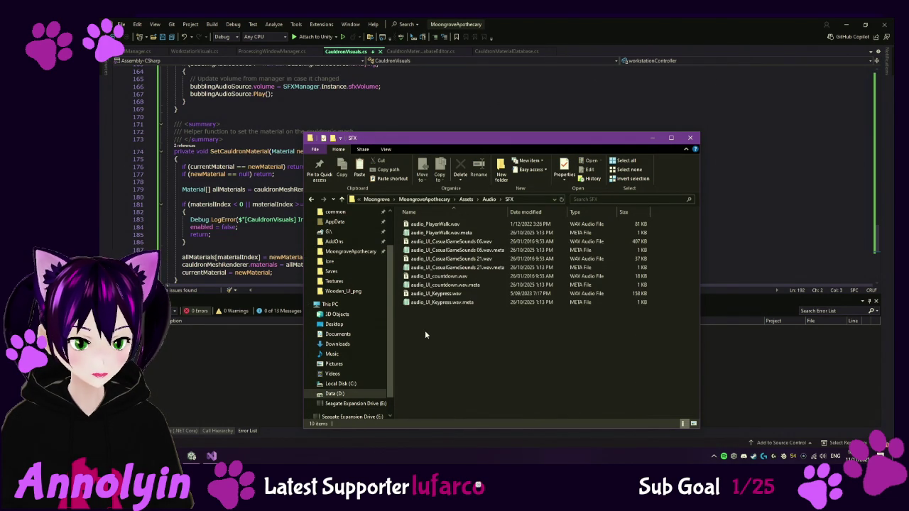
key(ctrl+v)
Rename the pasted sound file to Cauldron.wav and minimize the Explorer window
key(F2)
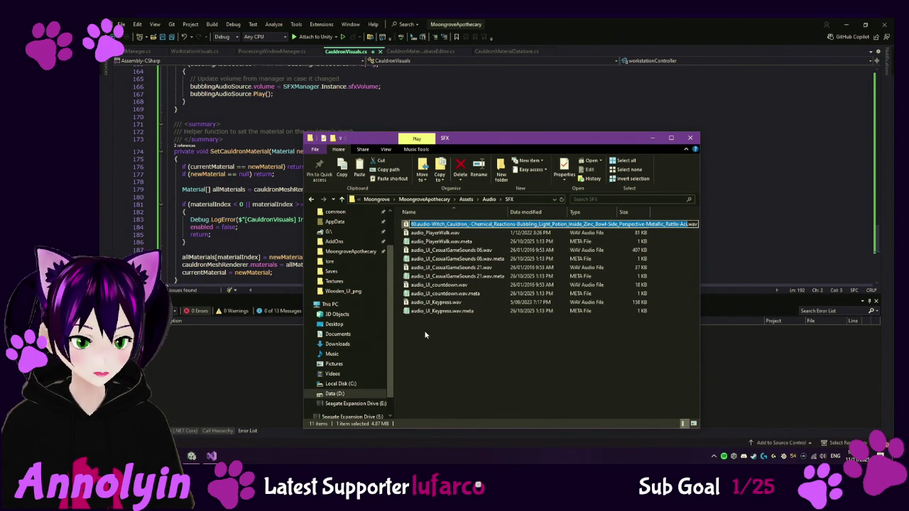
text(aul)
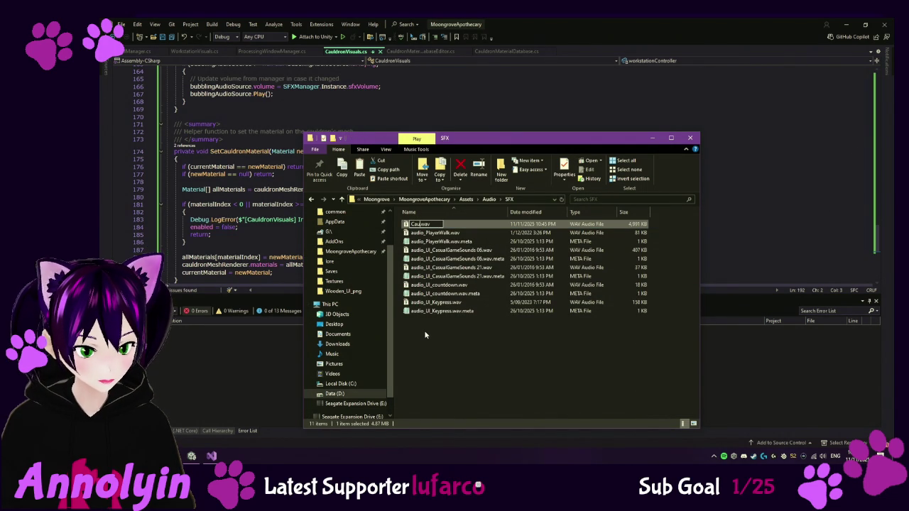
text(dron)
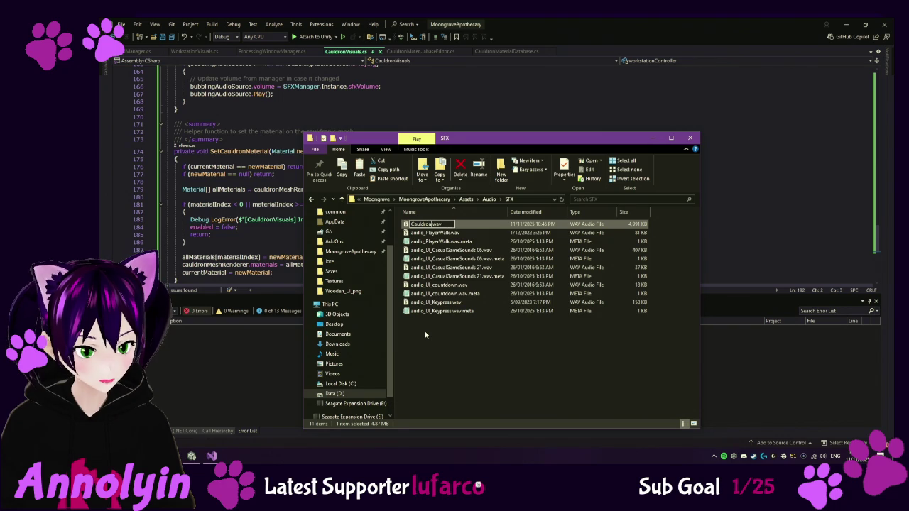
key(Return)
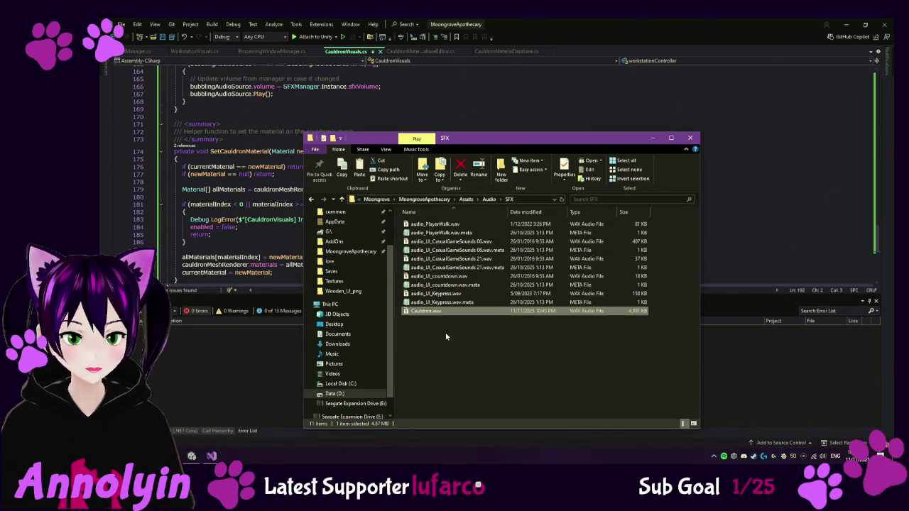
click(473, 331)
click(649, 138)
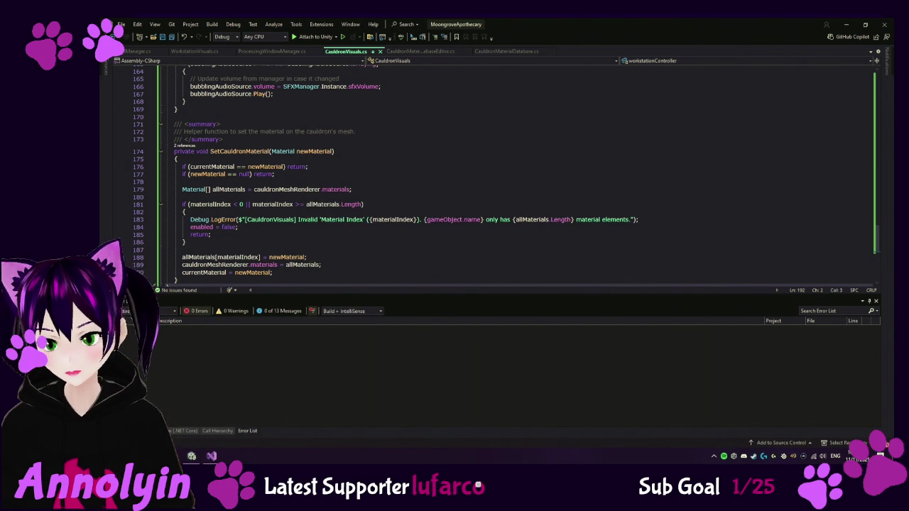
Raise the system playback volume to 100 and switch back to the Unity Editor
key(XF86AudioRaiseVolume)
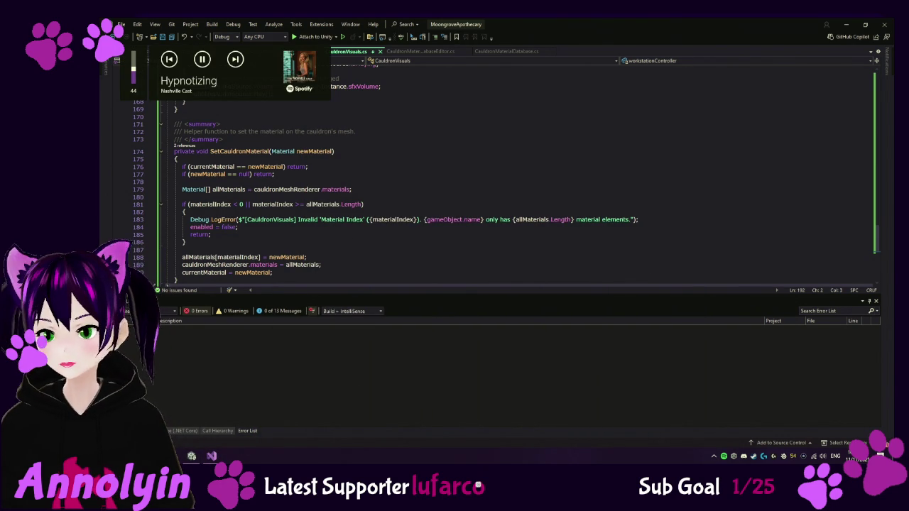
key(XF86AudioRaiseVolume)
key(XF86AudioRaiseVolume)
key(XF86AudioRaiseVolume)
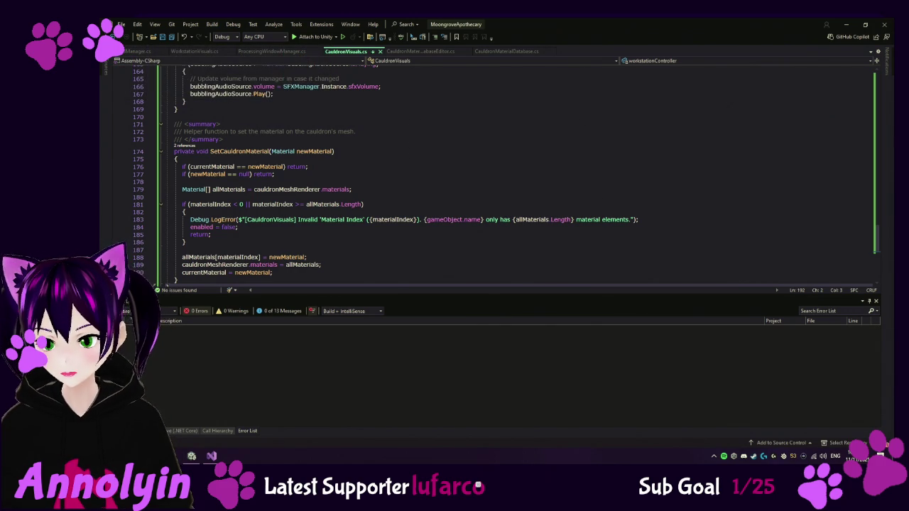
key(alt+Tab)
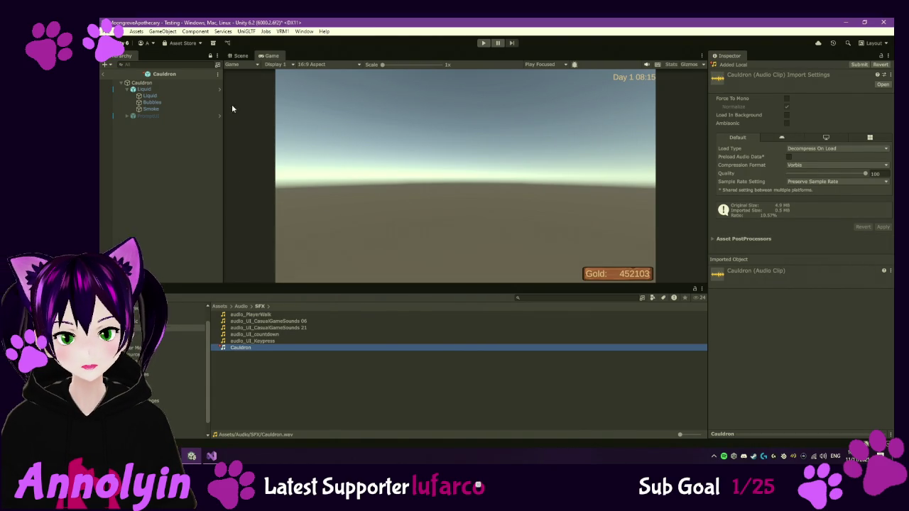
Put the Cauldron clip into the Cauldron object's Audio Source Audio Resource field
click(142, 83)
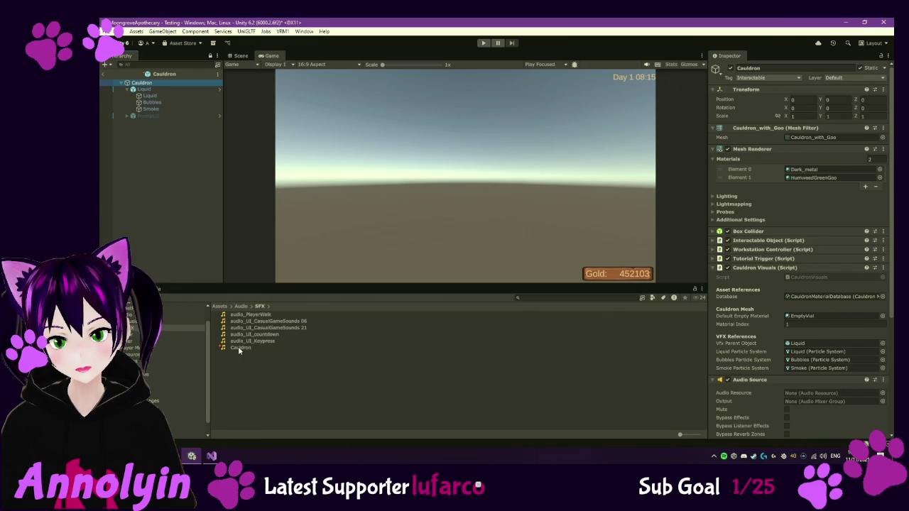
drag(238, 346, 810, 395)
scroll(815, 397, down, 1)
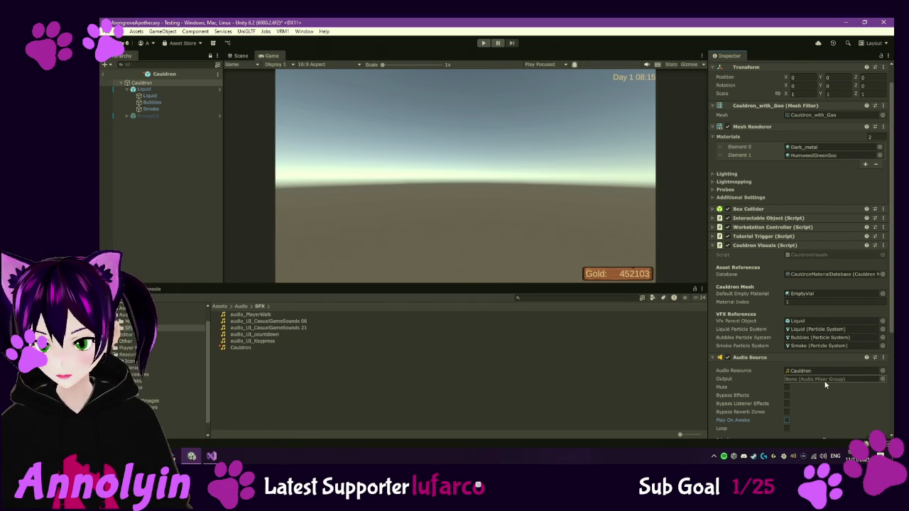
scroll(822, 380, down, 1)
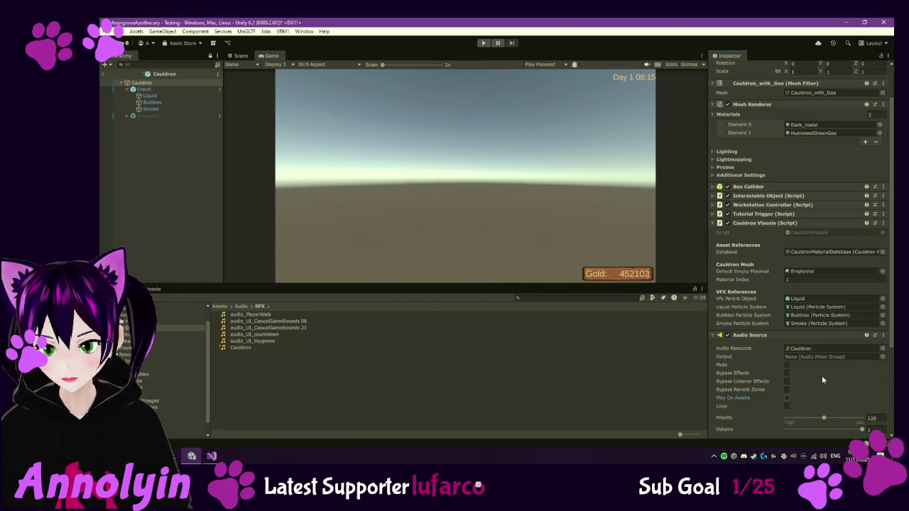
Set the Cauldron Audio Source's Spatial Blend to 1 (3D) and enable Loop
scroll(824, 386, down, 1)
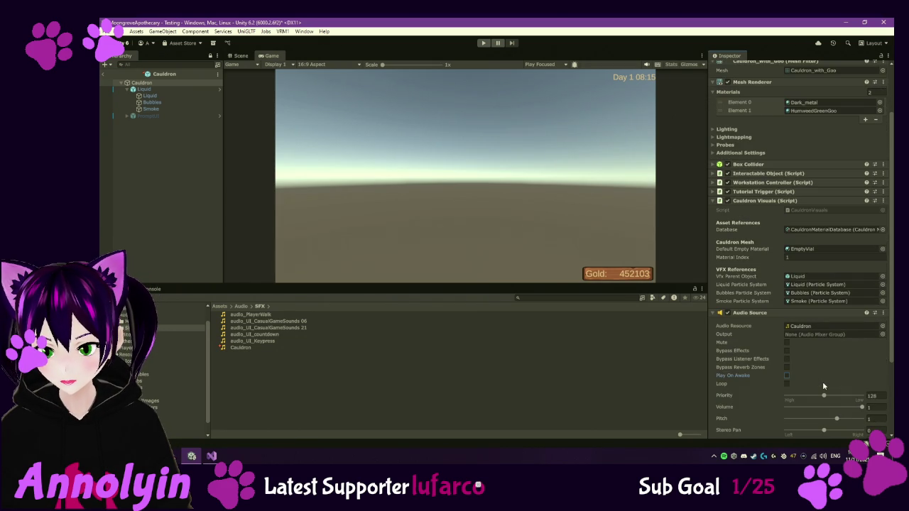
scroll(824, 386, down, 1)
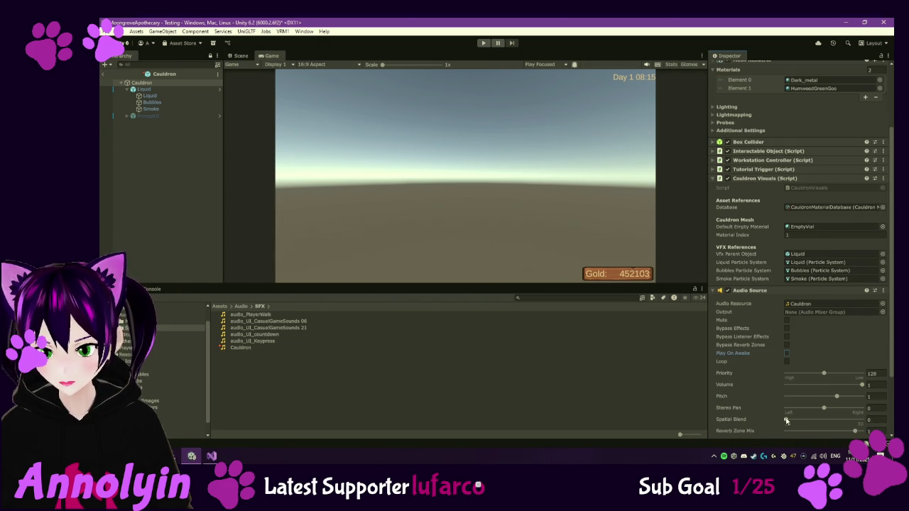
drag(787, 421, 870, 421)
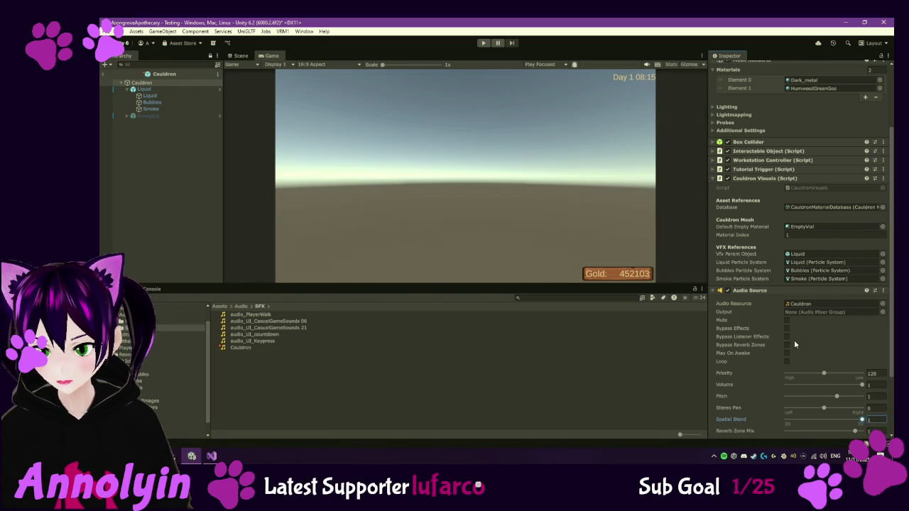
click(788, 360)
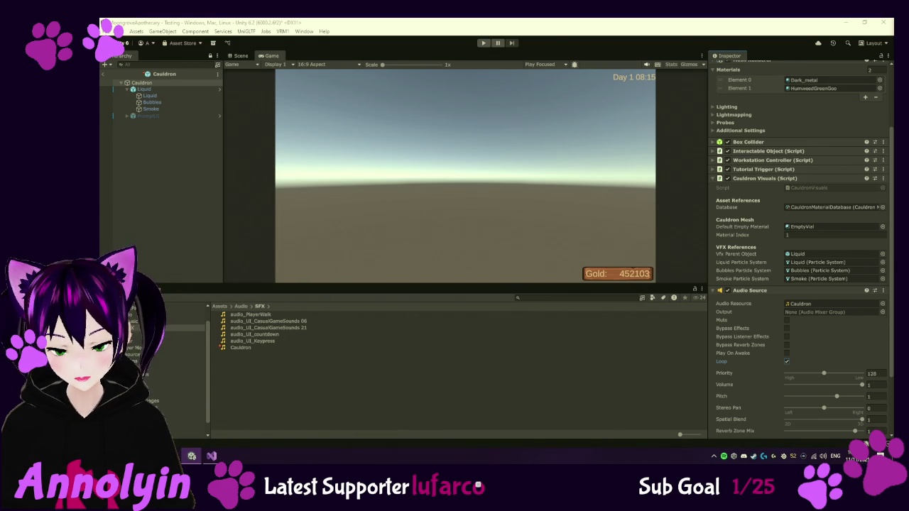
key(XF86AudioPlay)
click(164, 198)
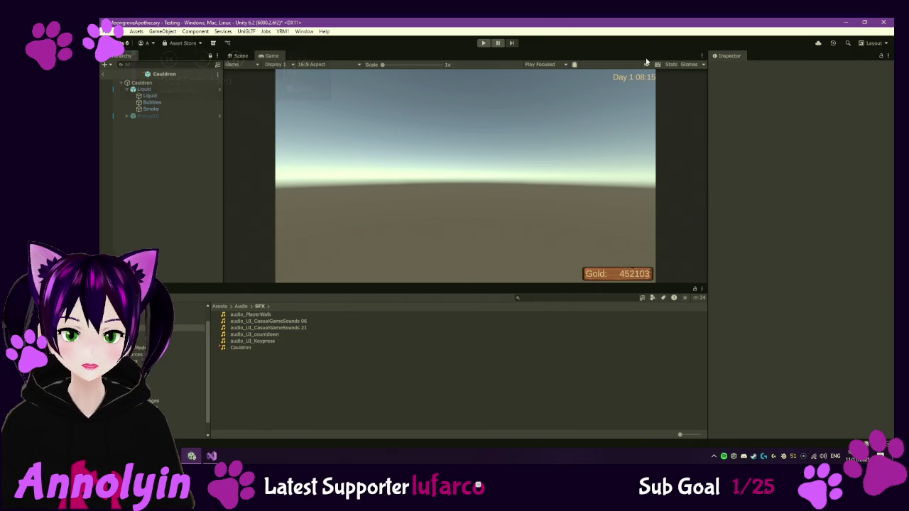
Run the game, open Settings, and set Effects Volume to about three quarters and Music Volume low
click(482, 43)
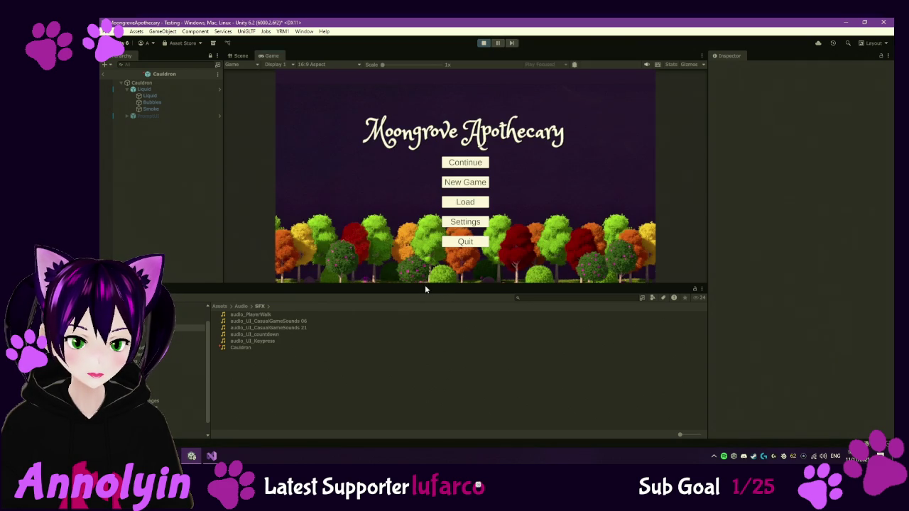
drag(422, 283, 422, 328)
click(475, 257)
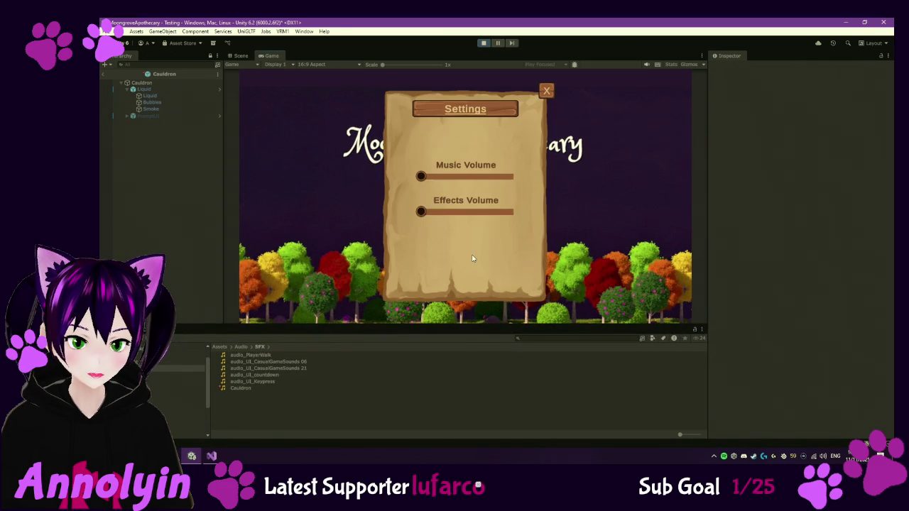
mouse_move(432, 213)
mouse_down()
mouse_move(500, 212)
mouse_move(491, 211)
mouse_up()
drag(423, 176, 433, 181)
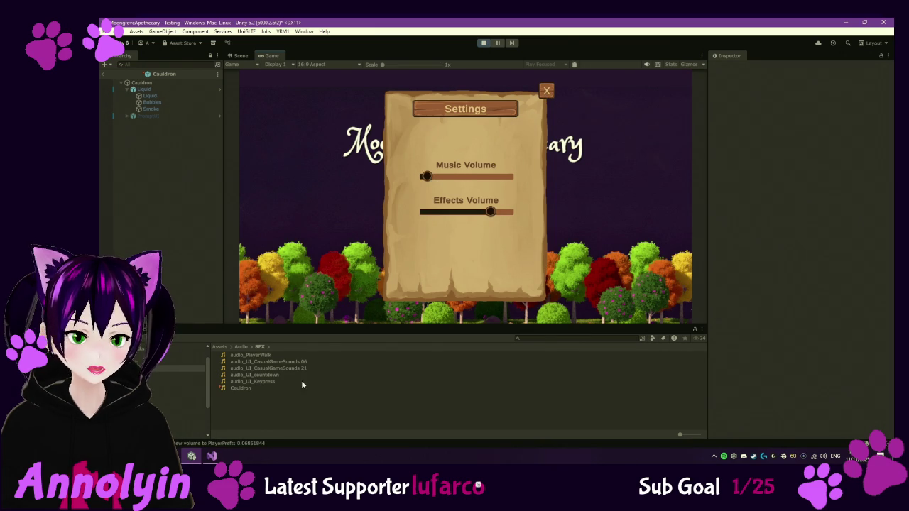
key(super)
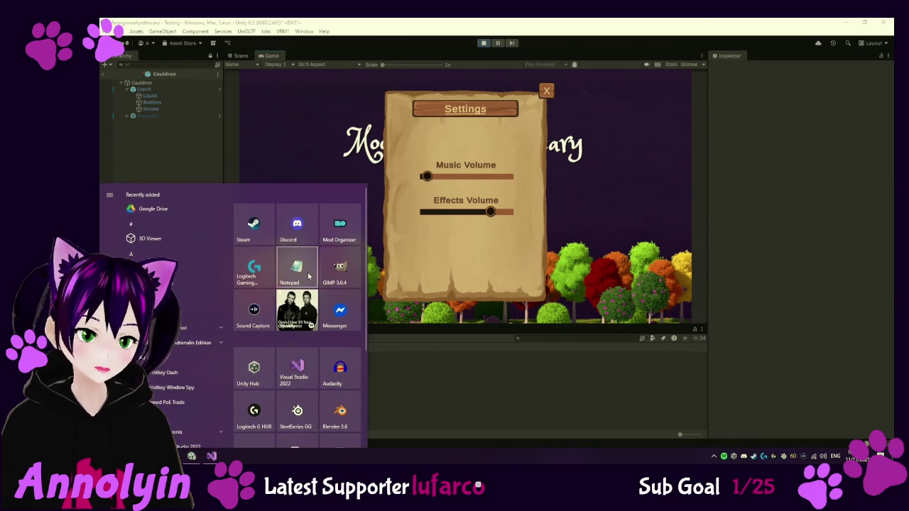
Write the note 'Music needs adjusting' in Notepad, then close it
click(298, 309)
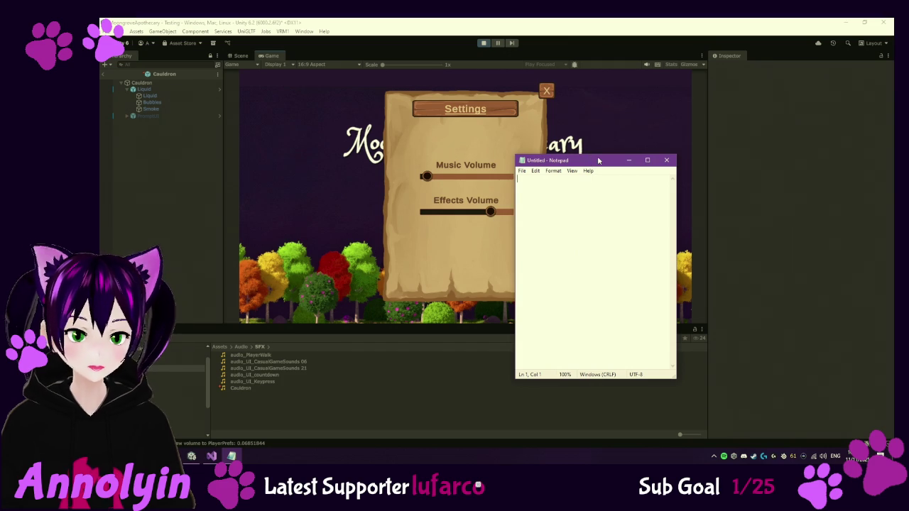
text(Music needs adjusting)
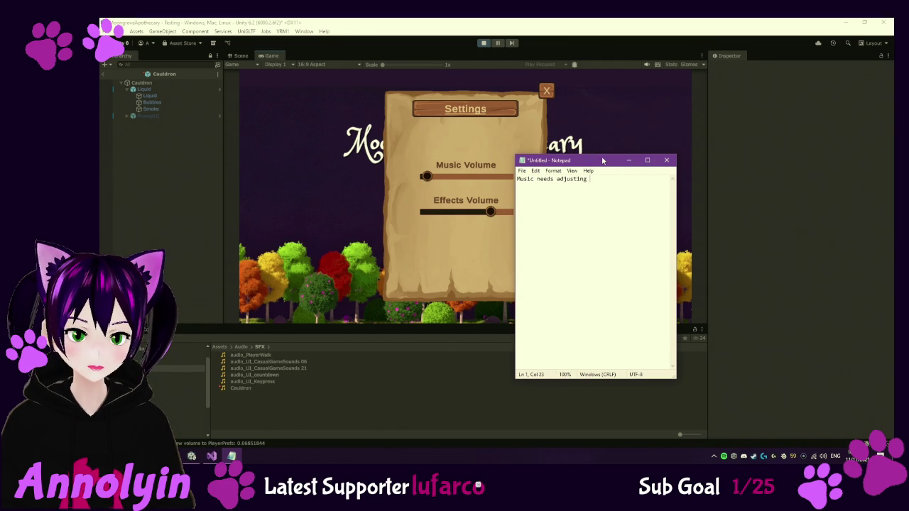
click(666, 159)
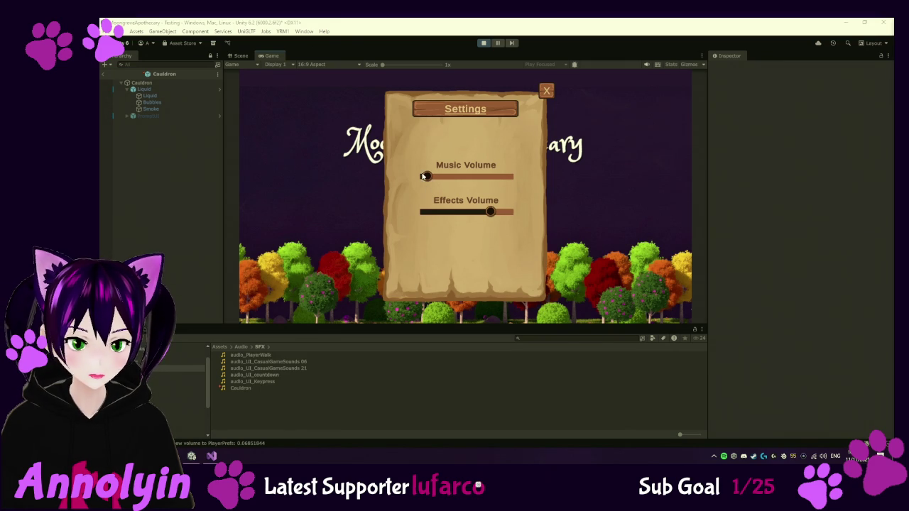
Test music at full then drop it near zero, raise Effects Volume to about 90%, and continue the game
mouse_move(424, 176)
mouse_down()
mouse_move(516, 184)
mouse_move(467, 184)
mouse_up()
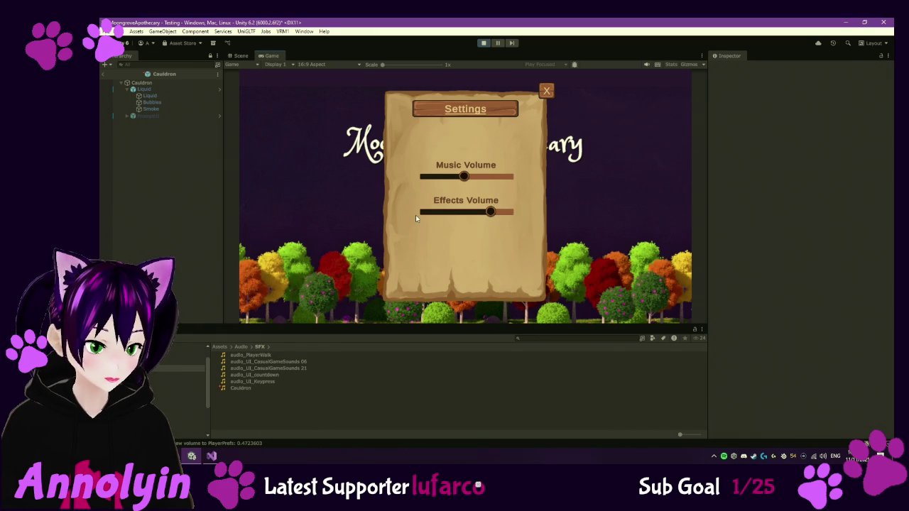
mouse_move(466, 181)
mouse_down()
mouse_move(436, 187)
mouse_move(426, 180)
mouse_up()
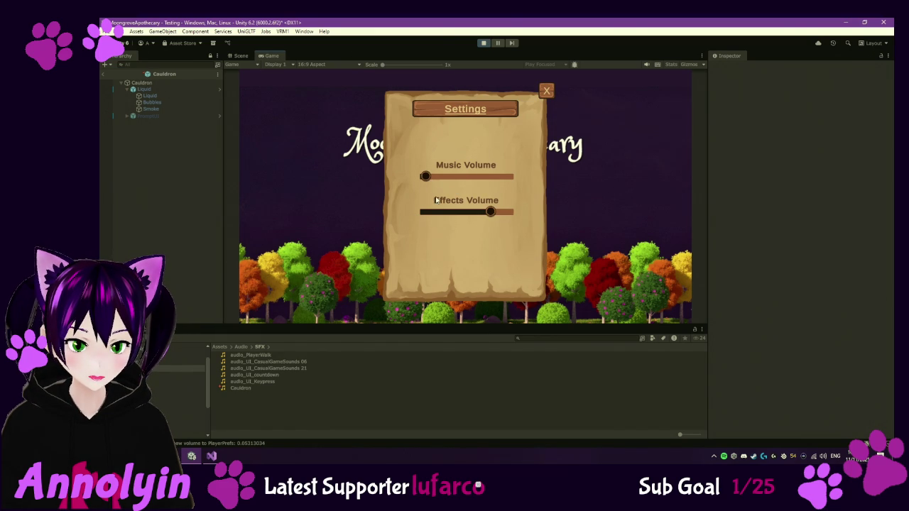
drag(491, 212, 504, 213)
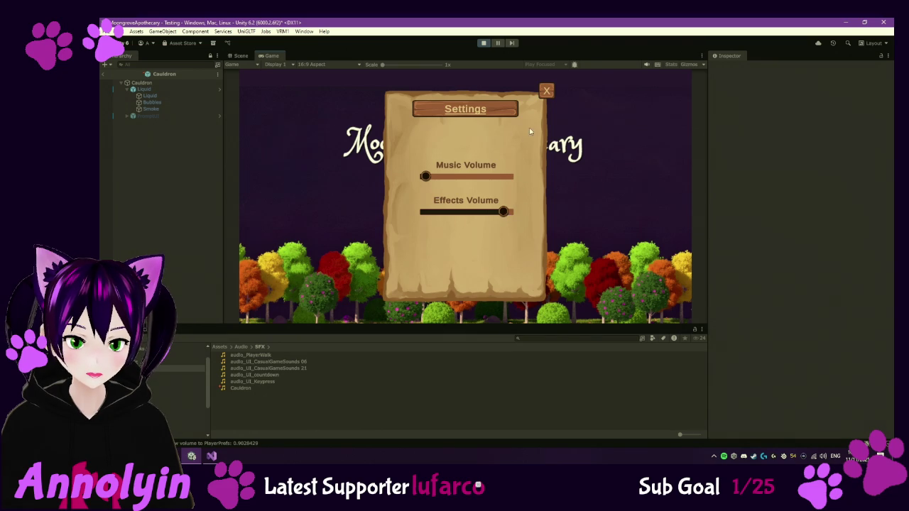
click(546, 92)
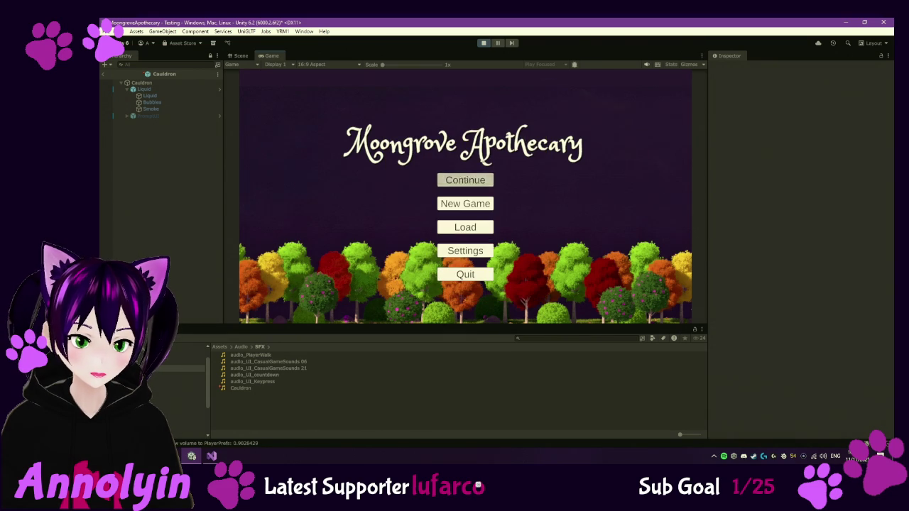
click(466, 180)
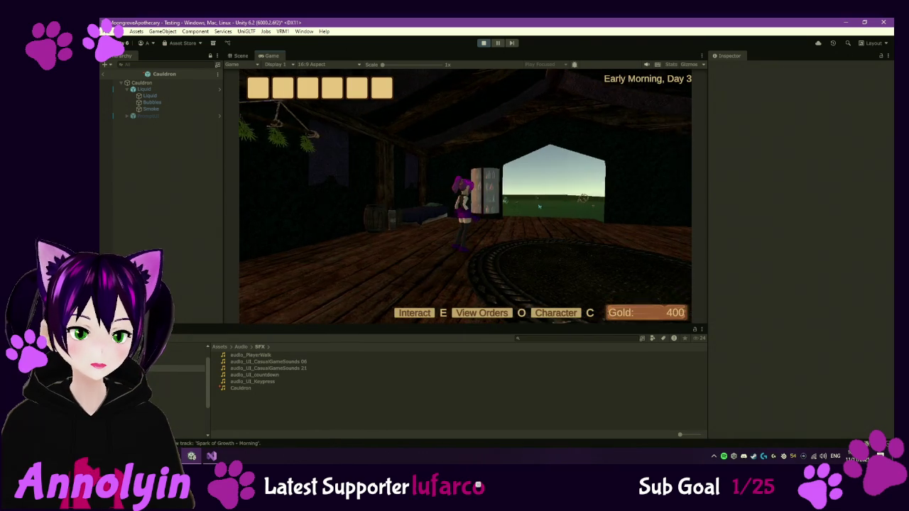
Walk to the cauldron, check its brewing Essence of Humweed, then walk away and pause the game
key(w)
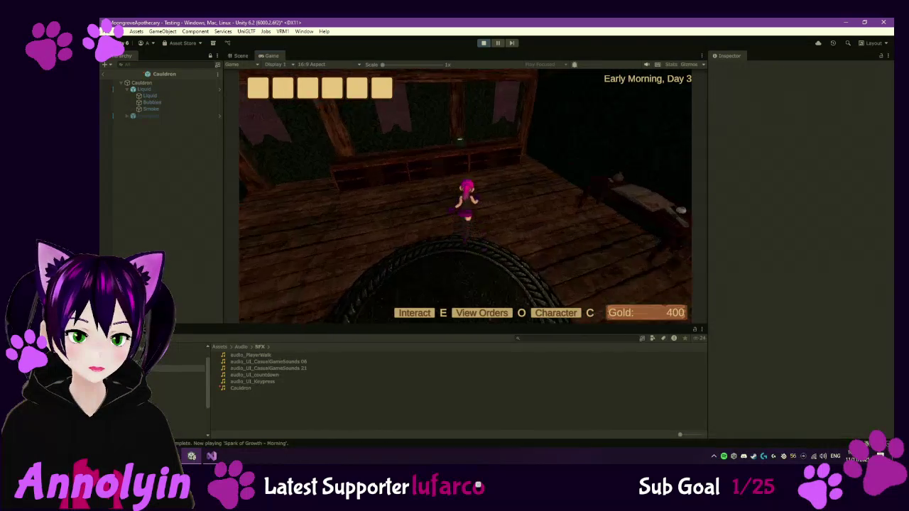
key(w)
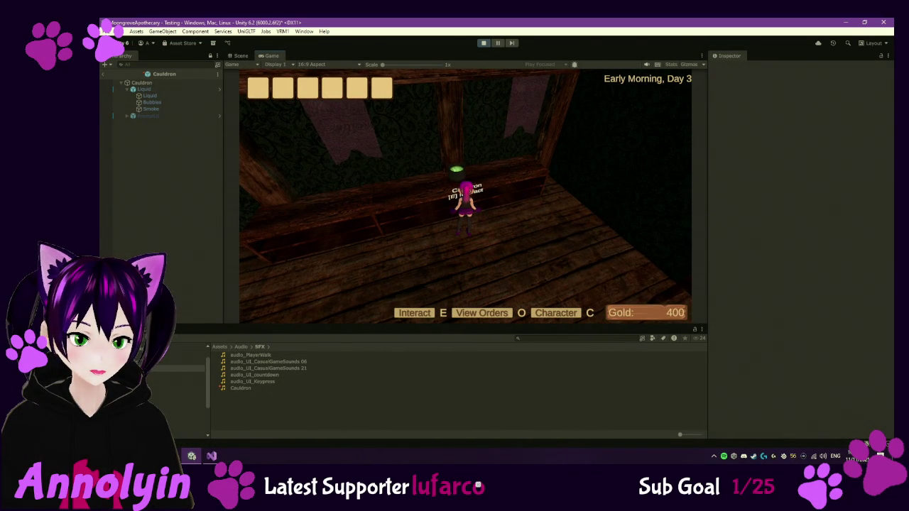
key(e)
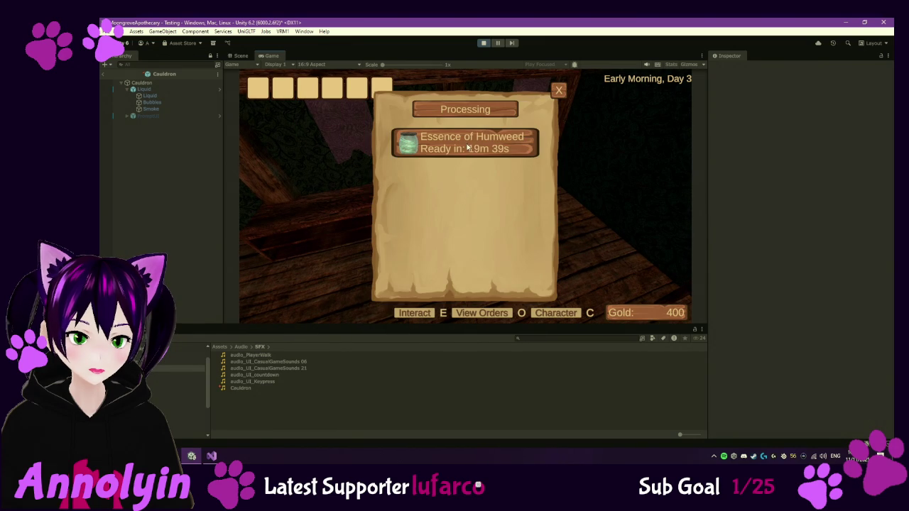
click(559, 90)
key(w)
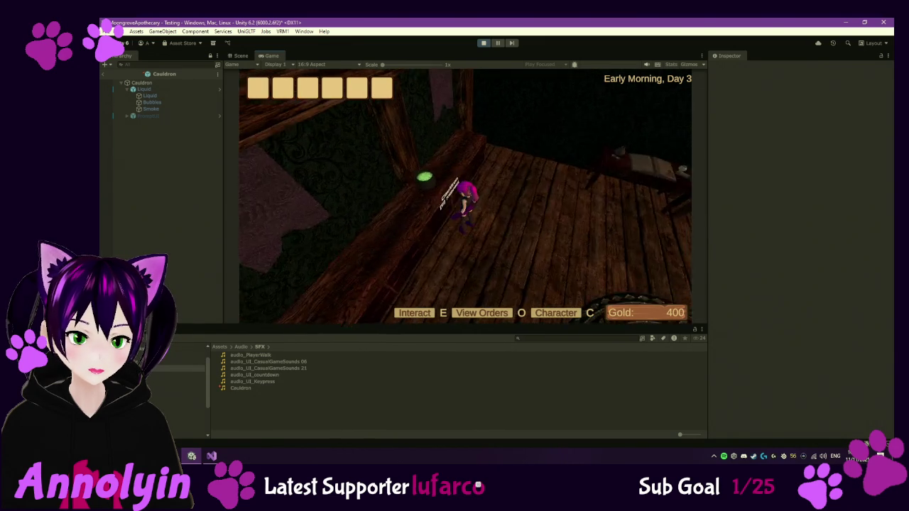
key(Escape)
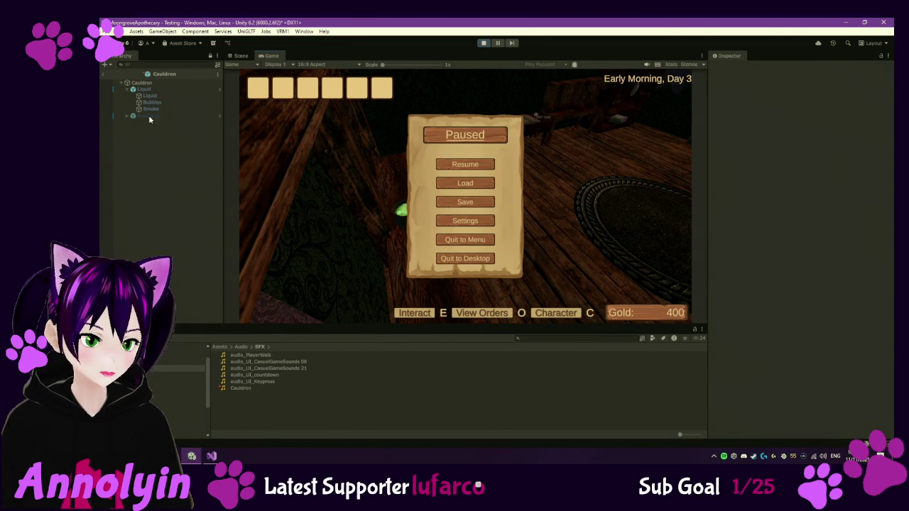
click(152, 84)
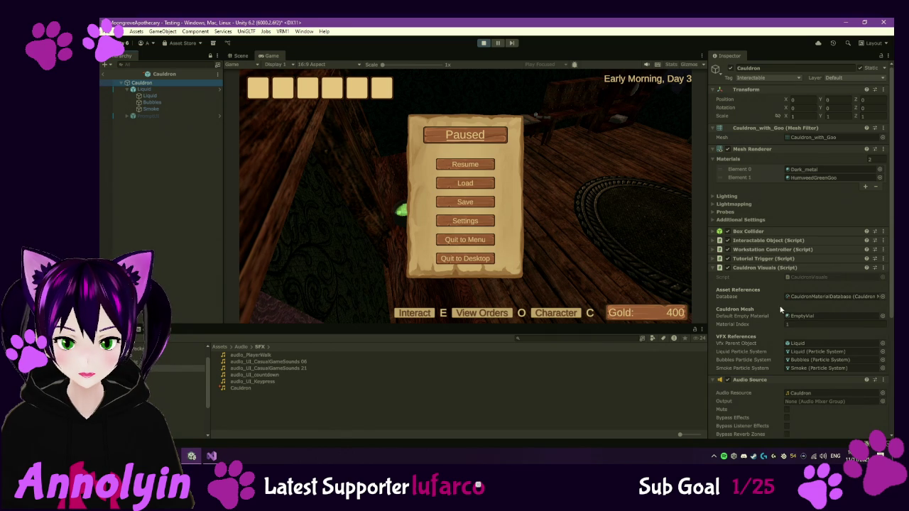
Leave the prefab view and reselect the Cauldron in the scene
scroll(780, 308, down, 3)
scroll(778, 305, down, 5)
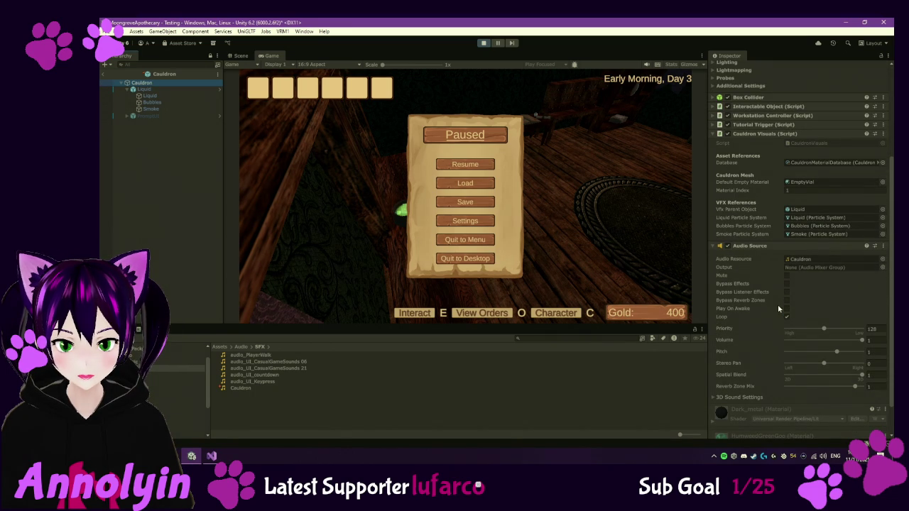
scroll(778, 305, down, 3)
scroll(773, 305, down, 2)
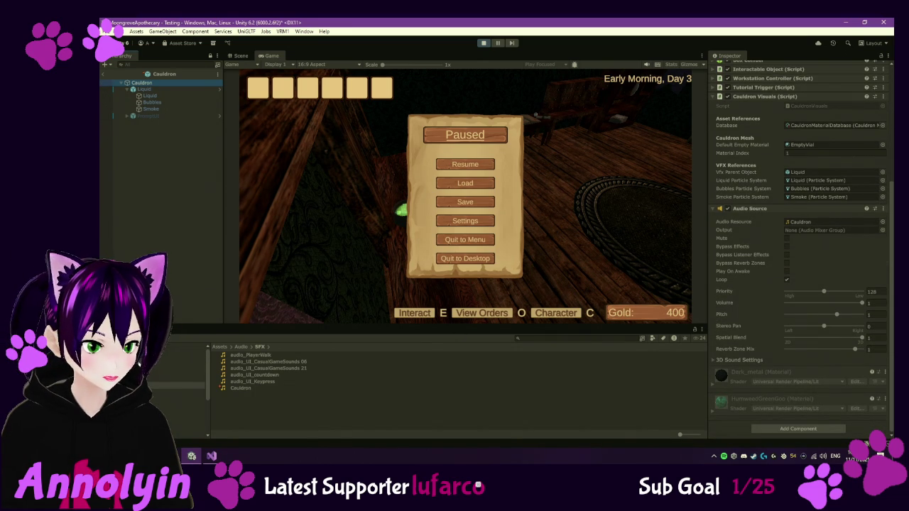
click(102, 72)
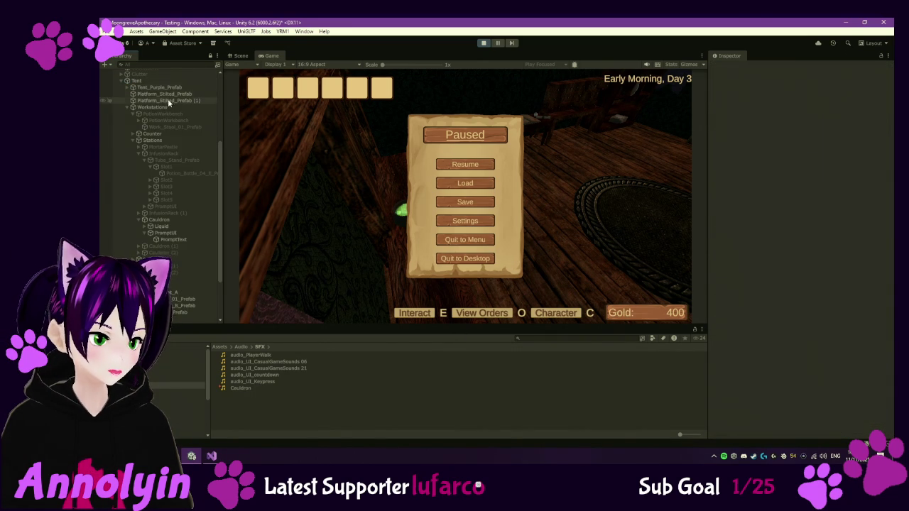
click(175, 220)
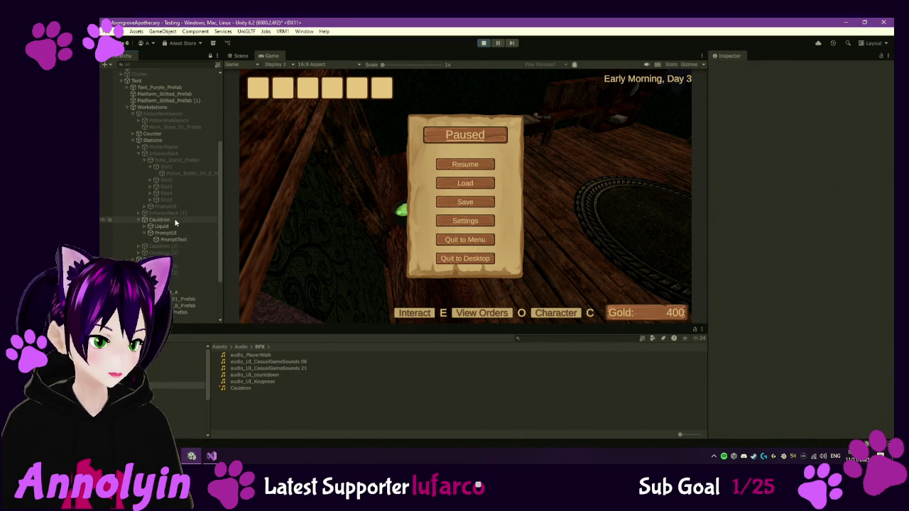
Check the Cauldron's runtime Audio Source volume (0.90284) and stop play mode
scroll(810, 228, down, 5)
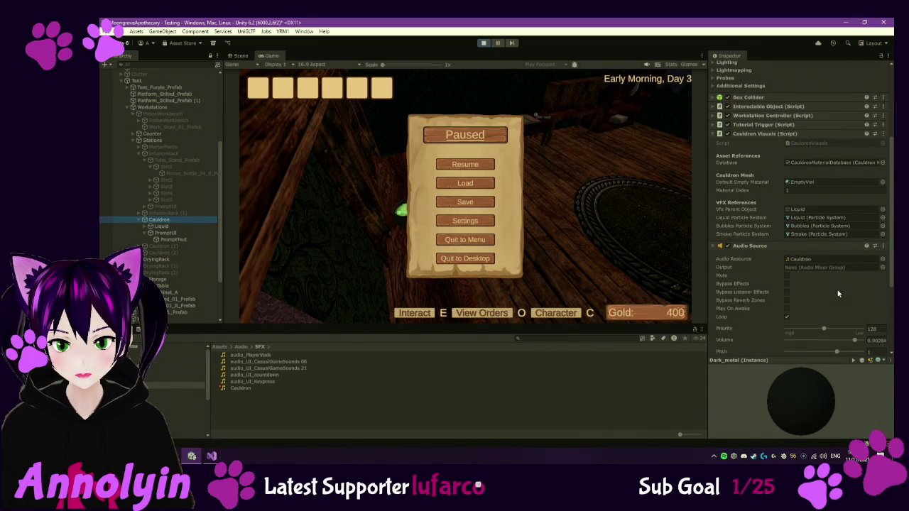
scroll(838, 305, down, 1)
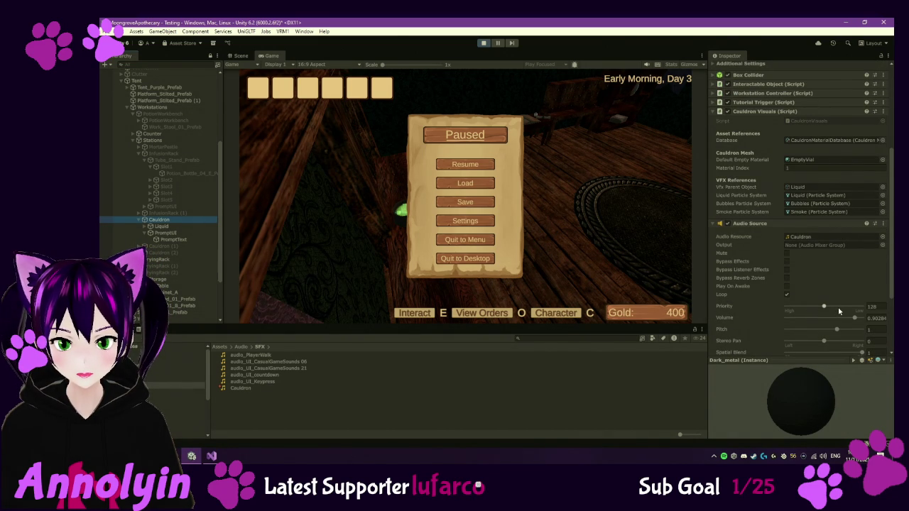
scroll(812, 292, down, 2)
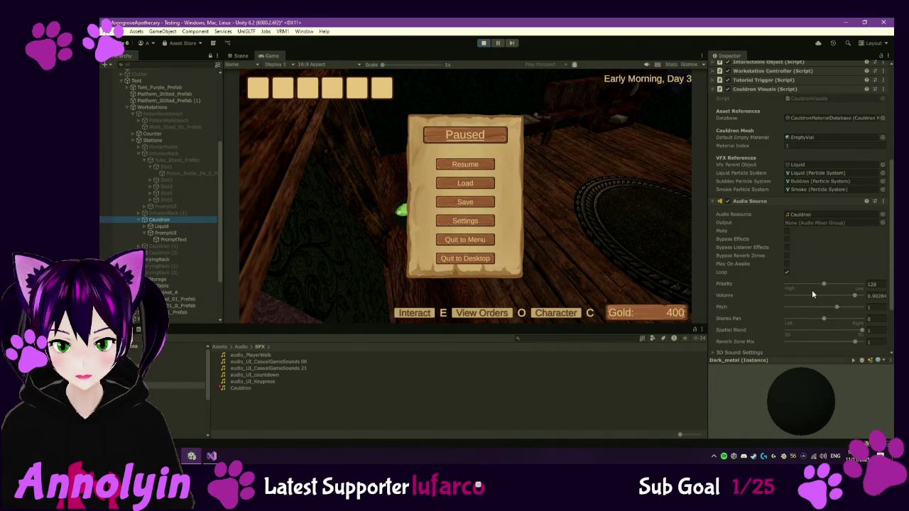
scroll(812, 289, down, 2)
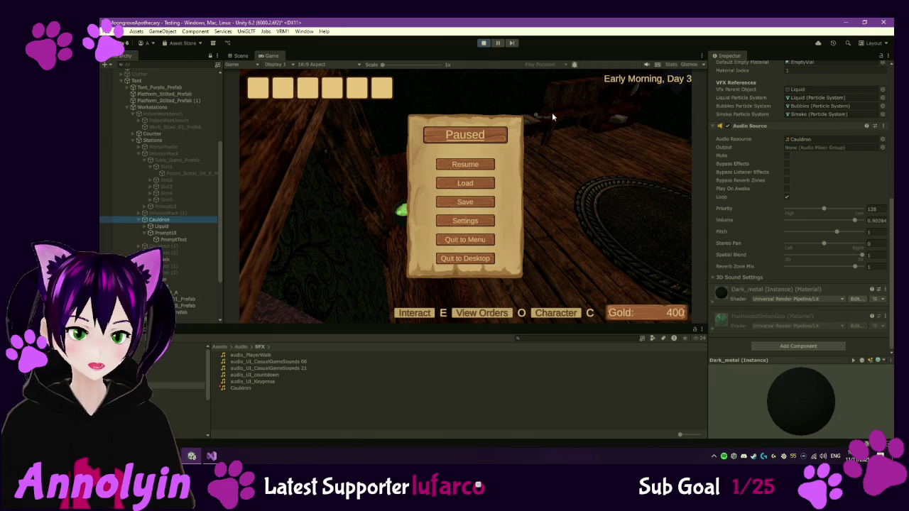
click(484, 43)
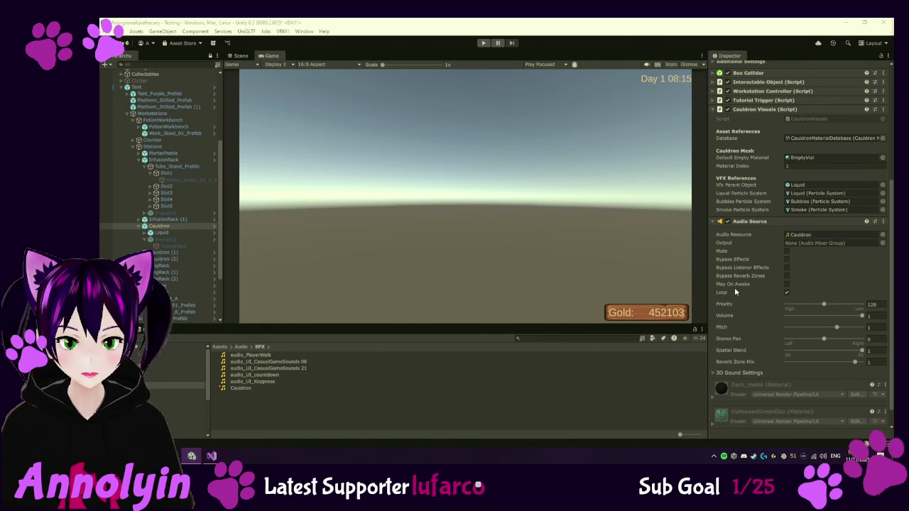
Switch to Visual Studio to view CauldronVisuals.cs and its SetCauldronMaterial method
scroll(735, 287, down, 1)
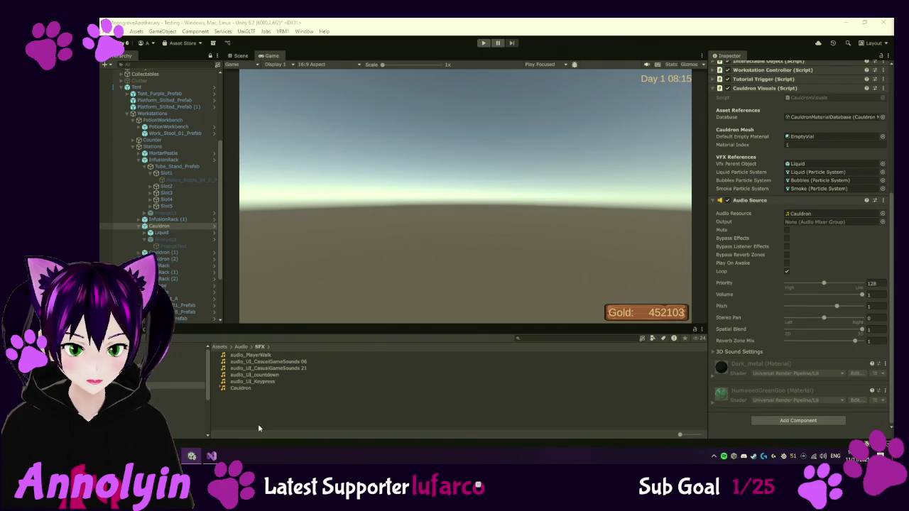
click(215, 455)
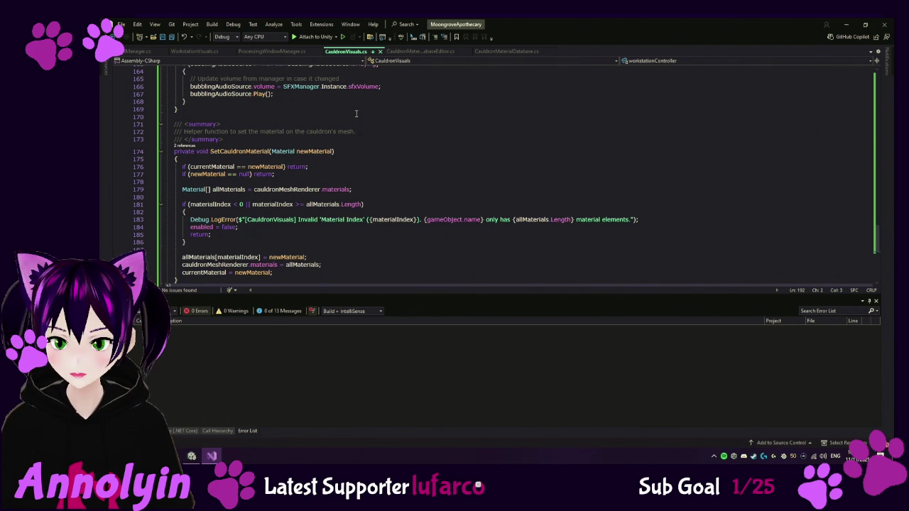
scroll(381, 131, up, 11)
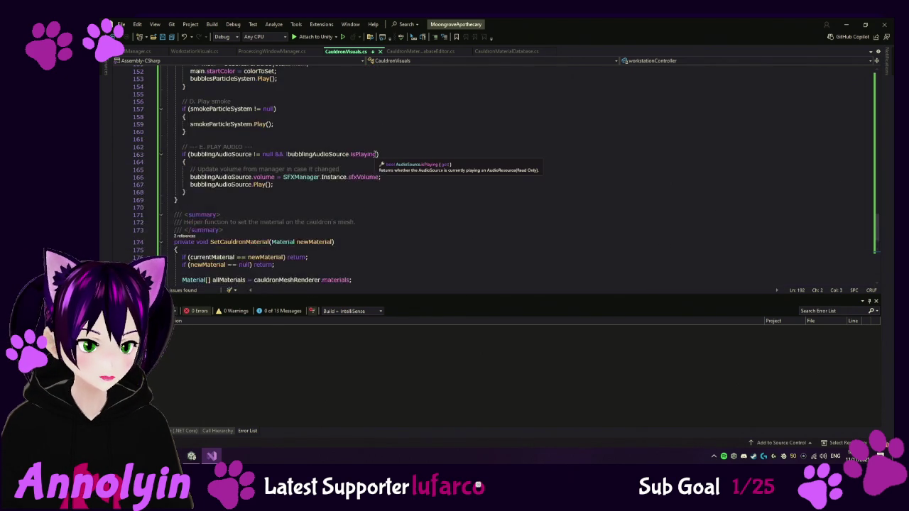
scroll(375, 154, up, 10)
scroll(402, 181, down, 19)
scroll(403, 182, down, 8)
scroll(407, 183, up, 8)
scroll(407, 182, up, 15)
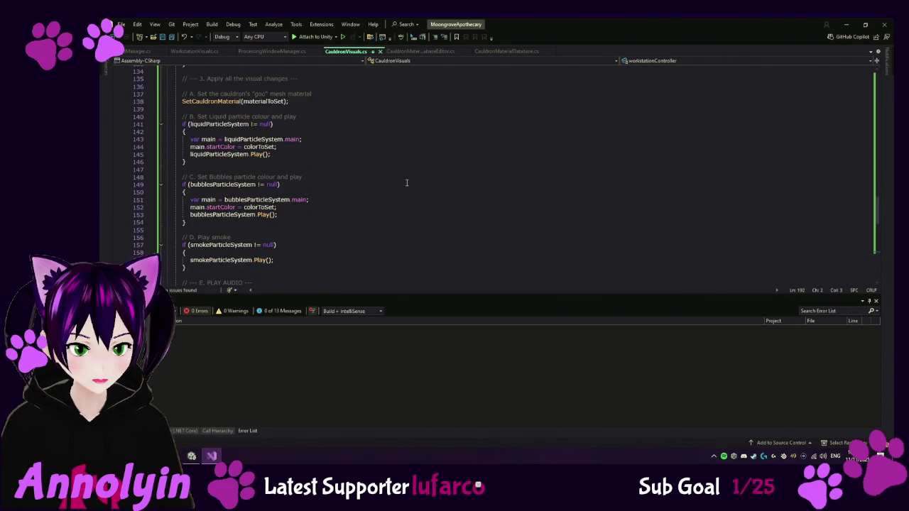
scroll(407, 182, up, 10)
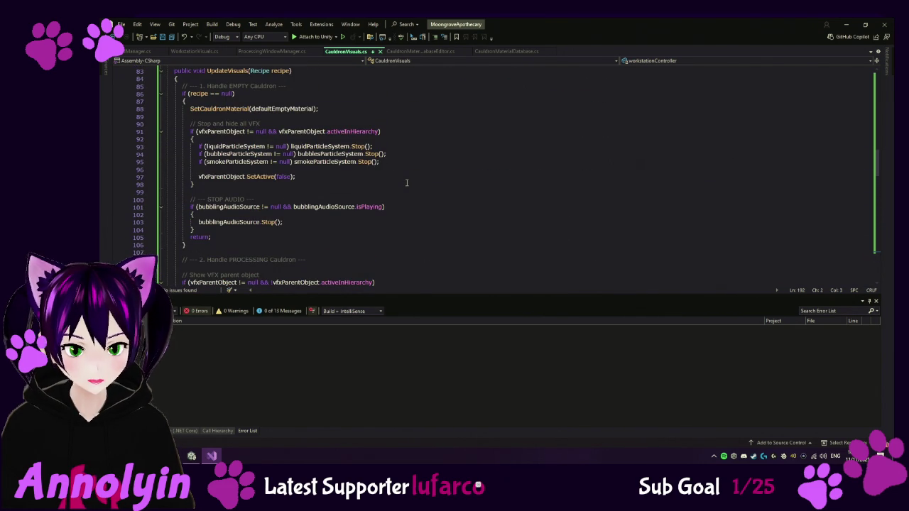
scroll(442, 187, down, 9)
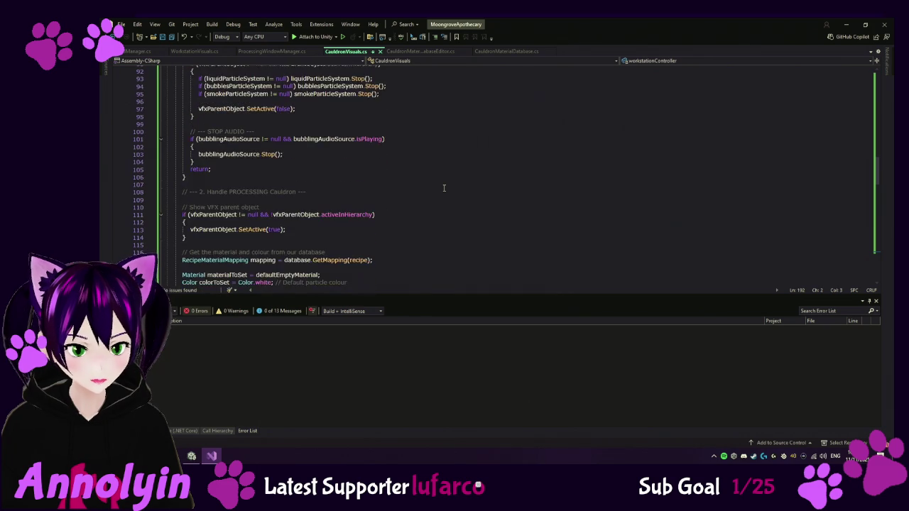
scroll(444, 188, down, 6)
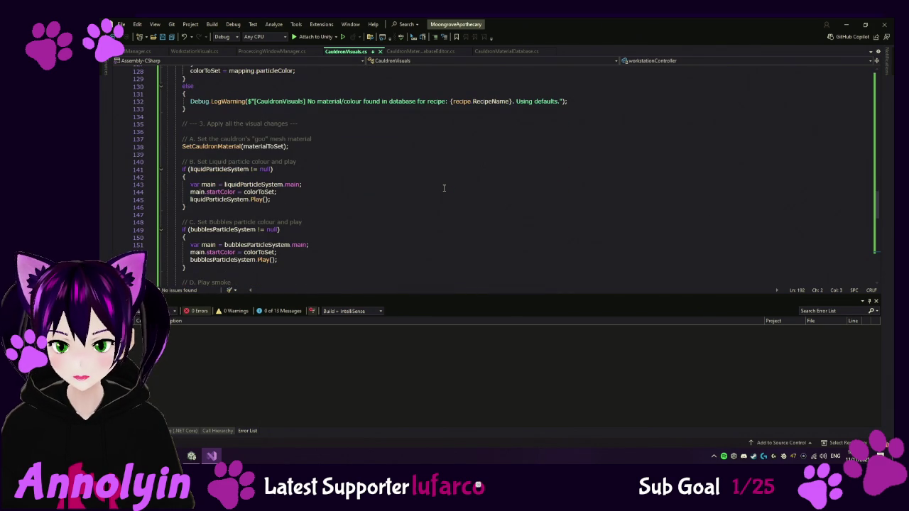
scroll(444, 188, down, 4)
scroll(444, 188, down, 1)
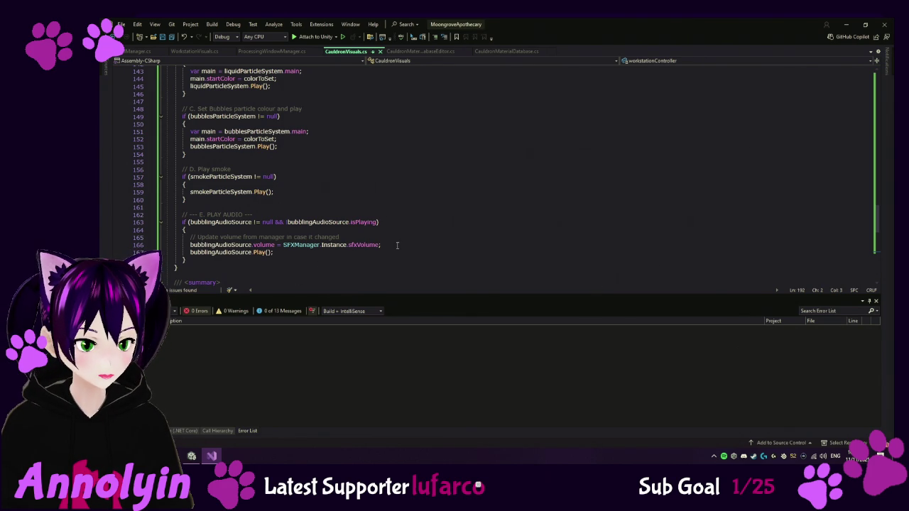
Add a Debug.Log of the bubbling volume after line 166 and save the script
click(397, 245)
key(Return)
key(Tab)
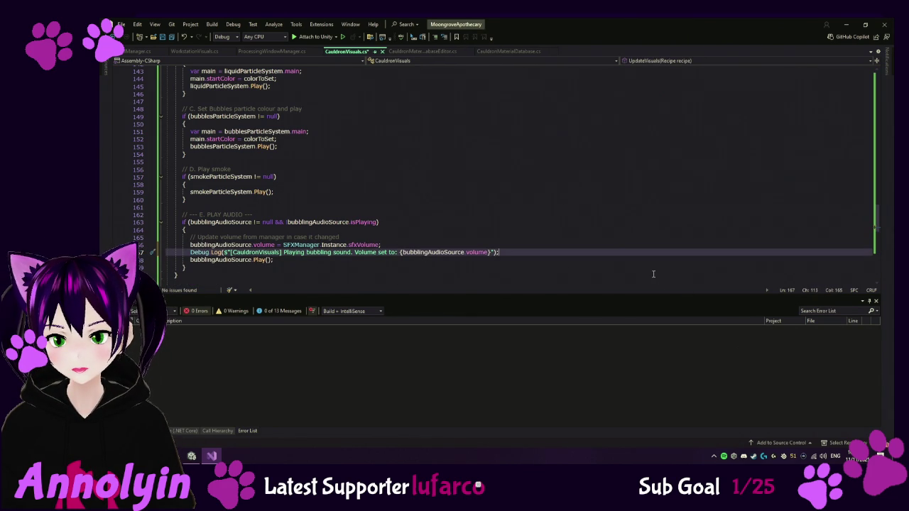
click(628, 258)
key(ctrl+s)
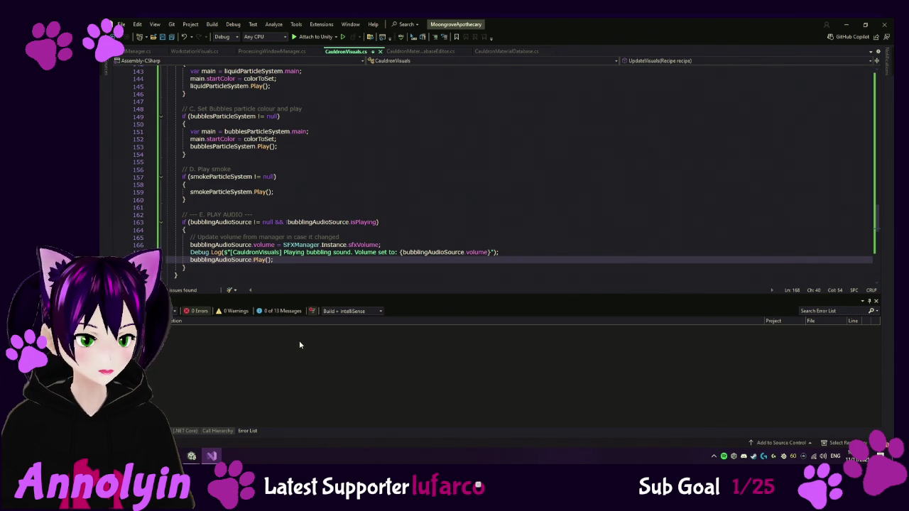
Review the edited script, then return to the Unity Editor
scroll(303, 215, up, 4)
scroll(304, 214, up, 3)
scroll(303, 215, up, 8)
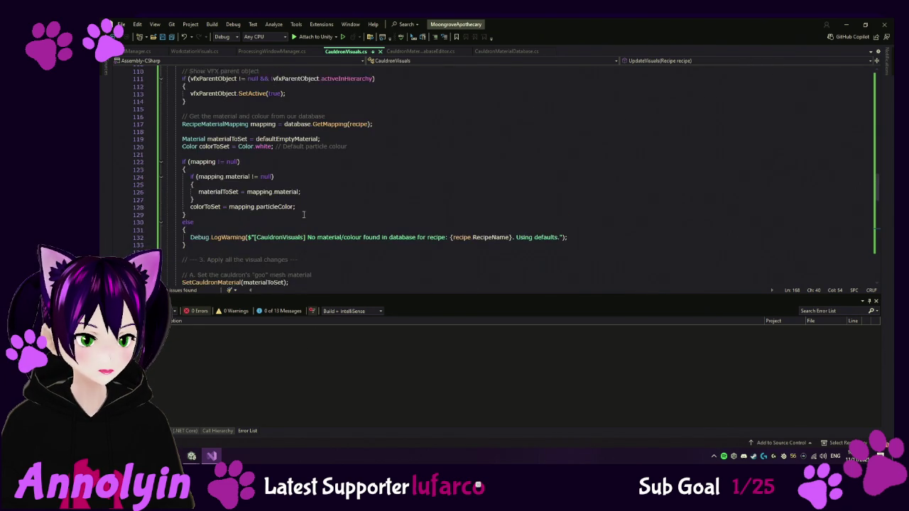
scroll(303, 214, up, 6)
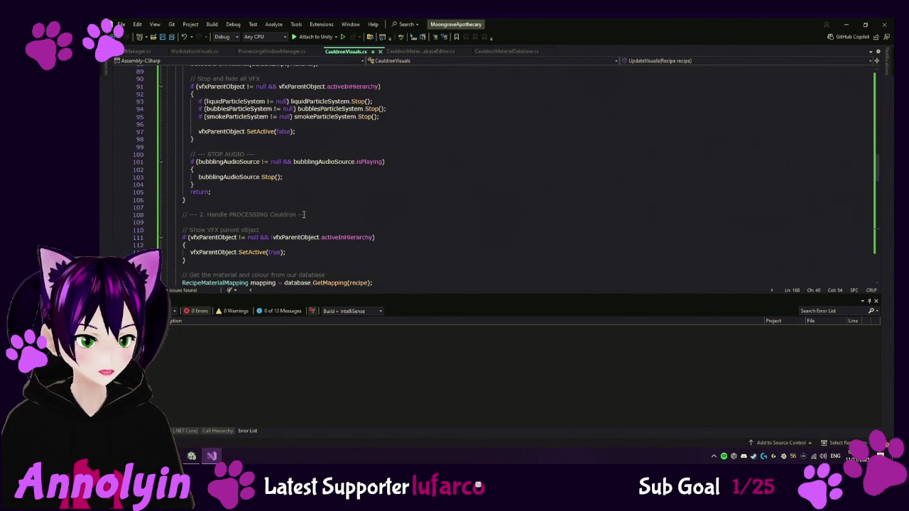
scroll(303, 215, down, 20)
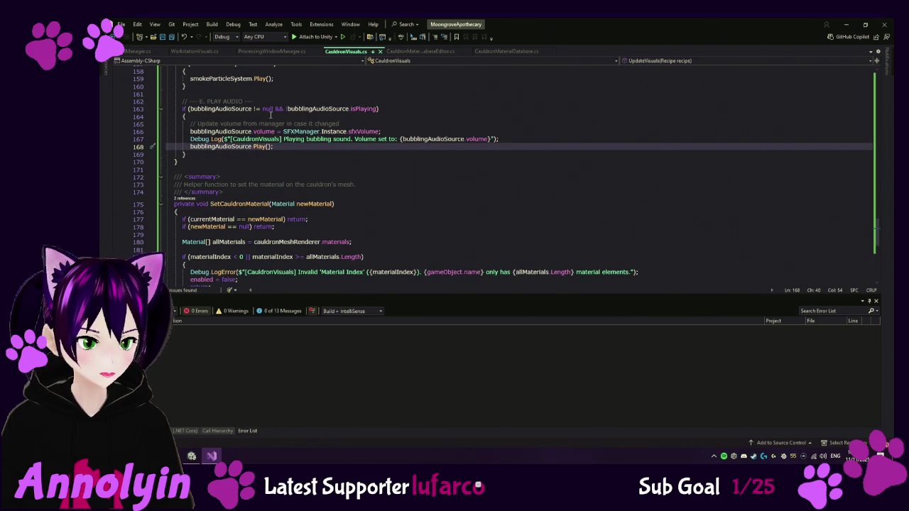
click(192, 456)
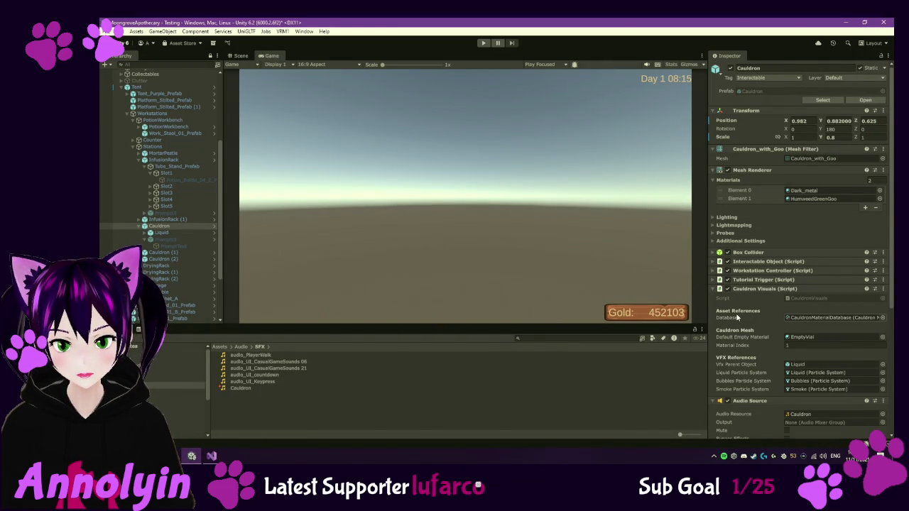
scroll(735, 317, down, 1)
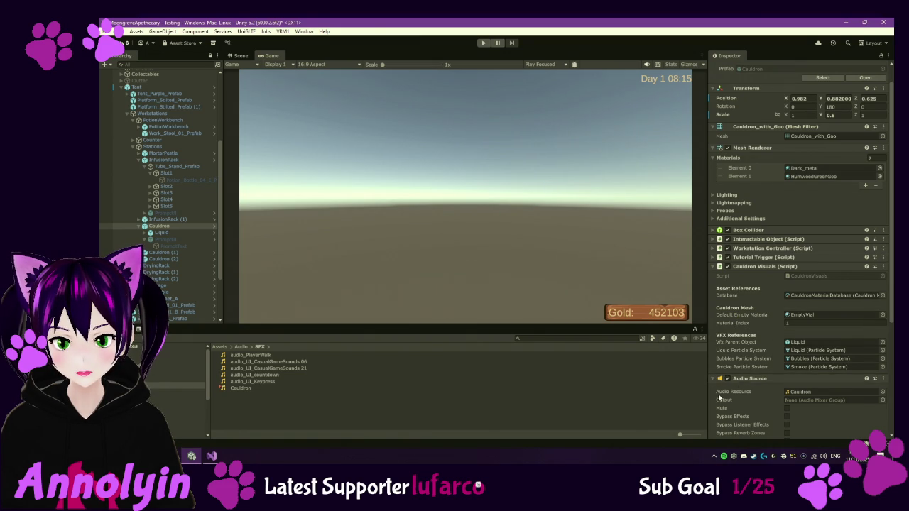
scroll(743, 390, down, 2)
scroll(743, 390, down, 5)
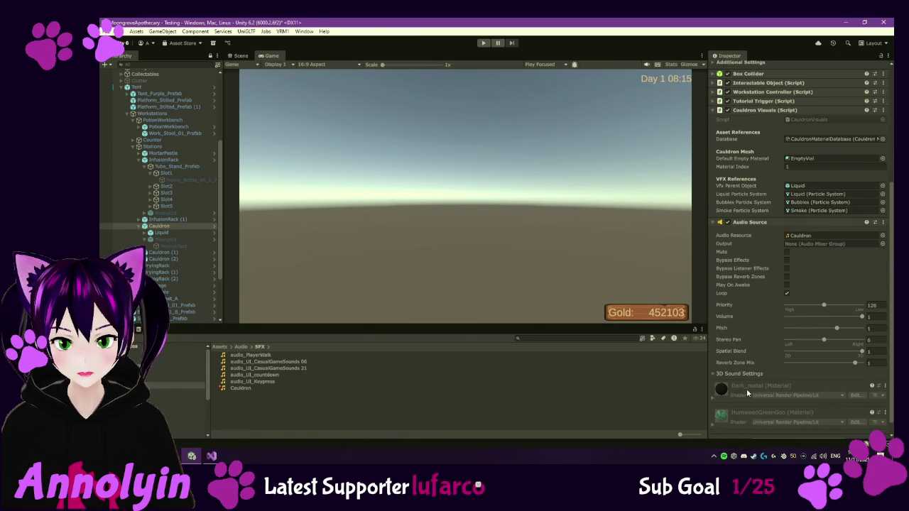
click(211, 456)
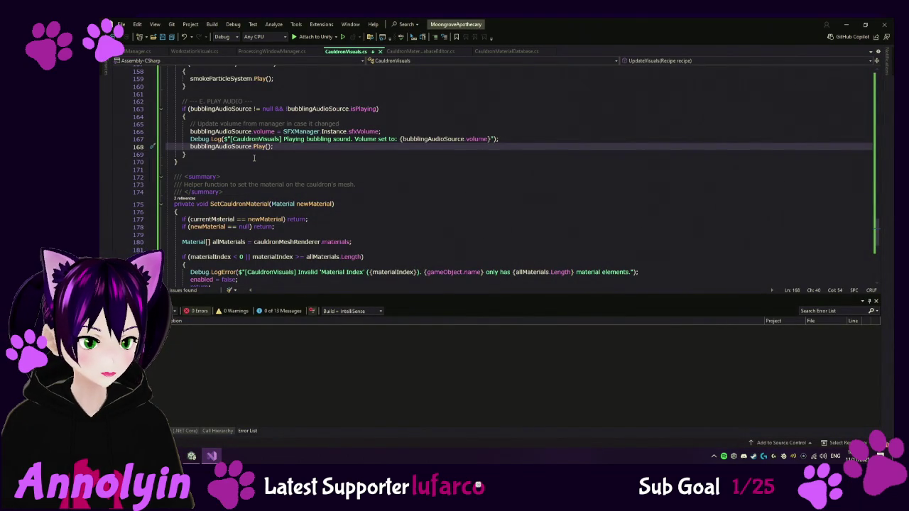
Add an else block after the bubbling-audio if-statement containing a Debug.Log line
click(194, 154)
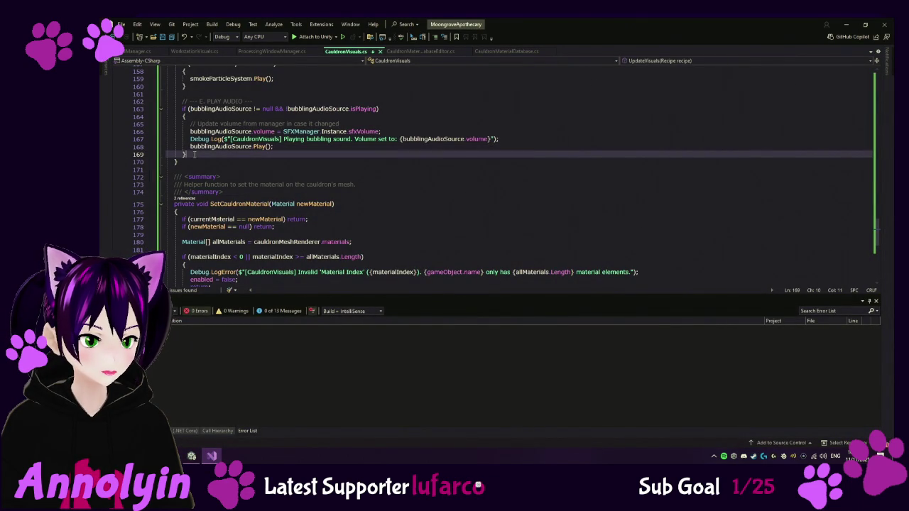
key(Return)
text(else)
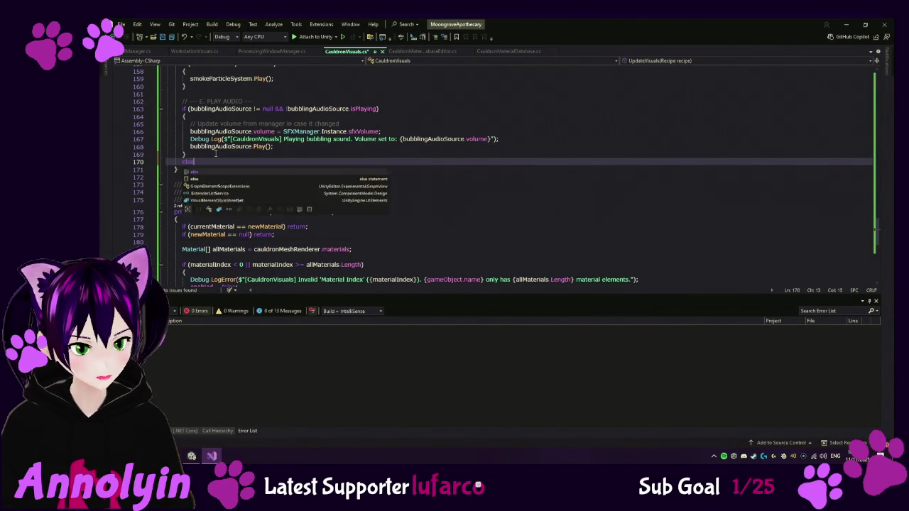
key(Return)
text({)
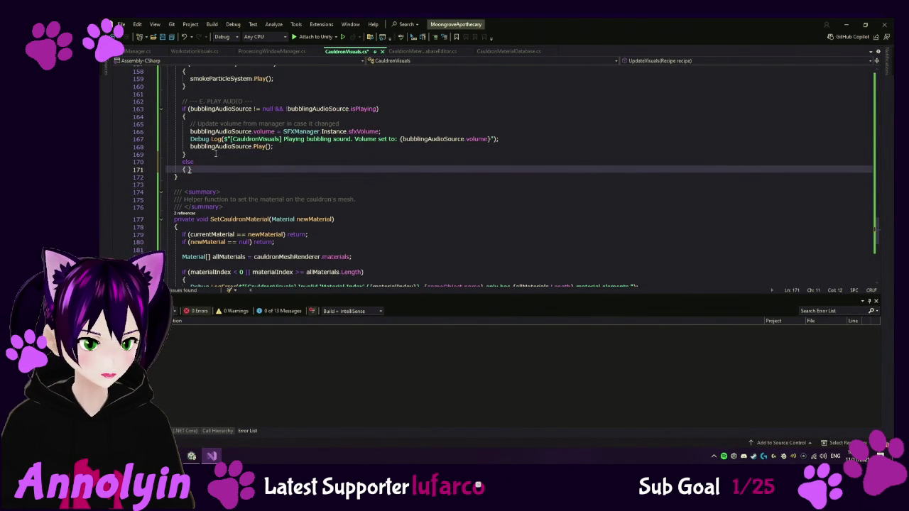
key(Return)
key(Tab)
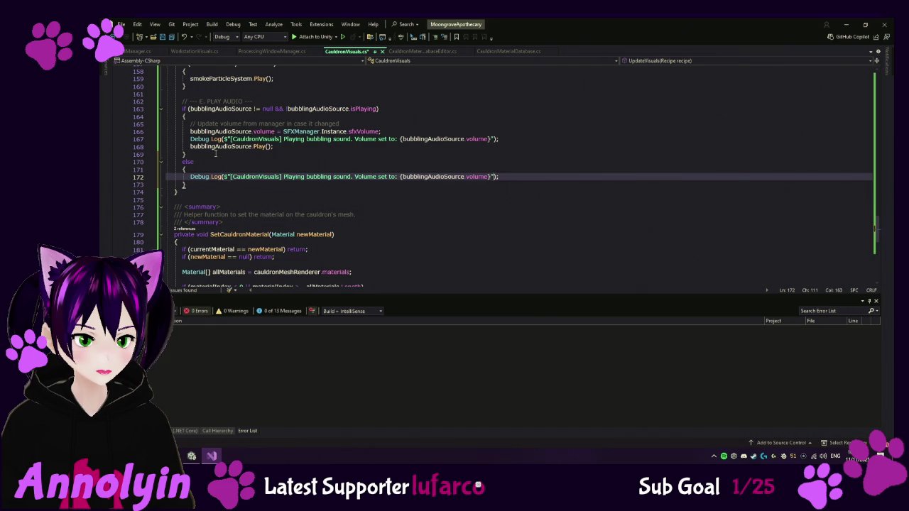
Change the else log message to "Error: Audio Source is null" and save the script
key(ctrl+shift+Left)
key(ctrl+shift+Left)
key(ctrl+shift+Left)
key(ctrl+shift+Left)
key(ctrl+shift+Left)
key(ctrl+shift+Left)
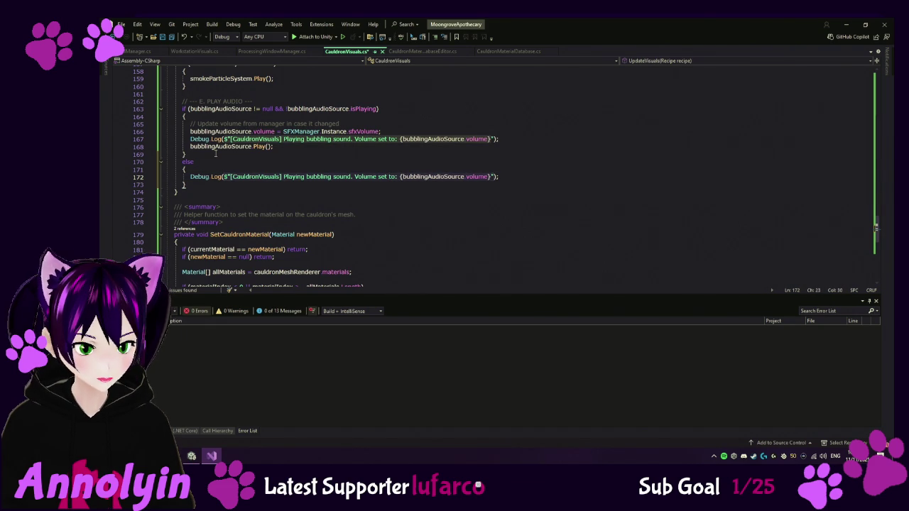
text(")
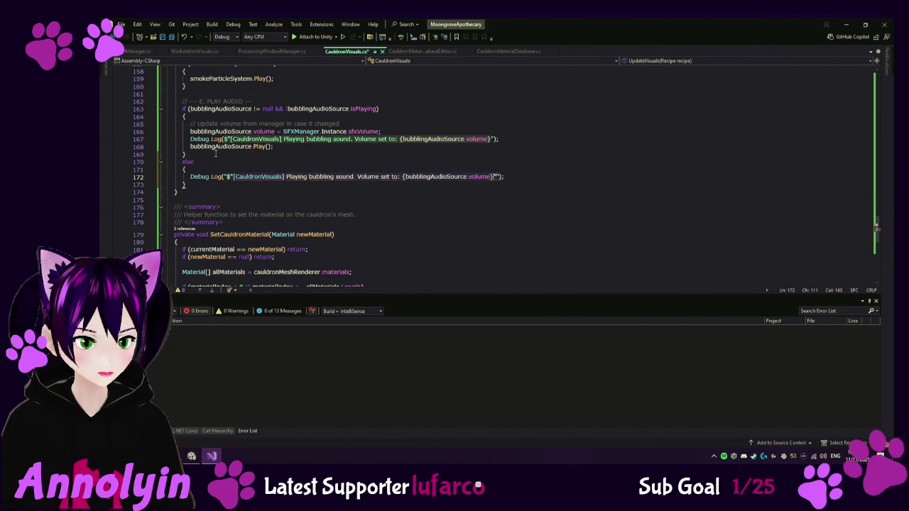
key(ctrl+Left)
key(ctrl+Left)
key(ctrl+Left)
key(ctrl+Left)
key(ctrl+Left)
key(BackSpace)
key(BackSpace)
key(BackSpace)
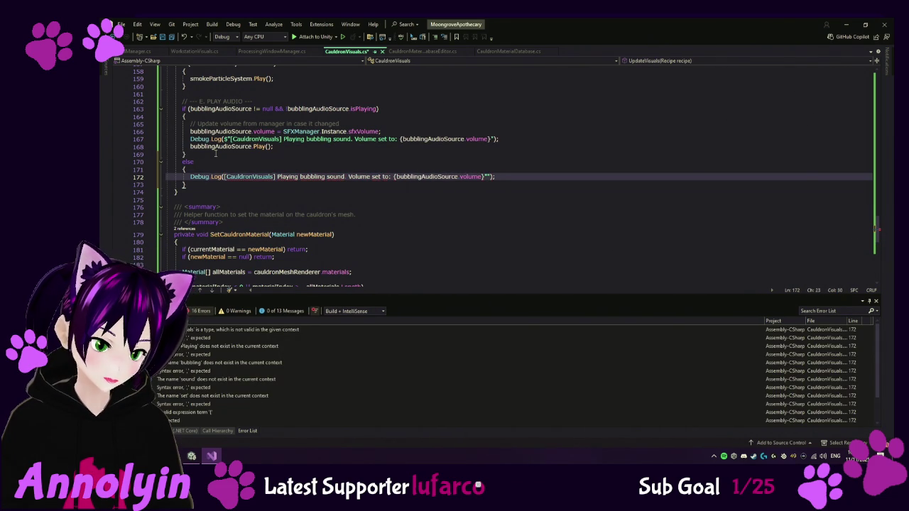
text($")
key(ctrl+Right)
key(ctrl+Right)
key(ctrl+Right)
key(ctrl+Right)
key(ctrl+Right)
key(ctrl+Right)
key(ctrl+z)
key(ctrl+z)
key(ctrl+z)
text(Error:)
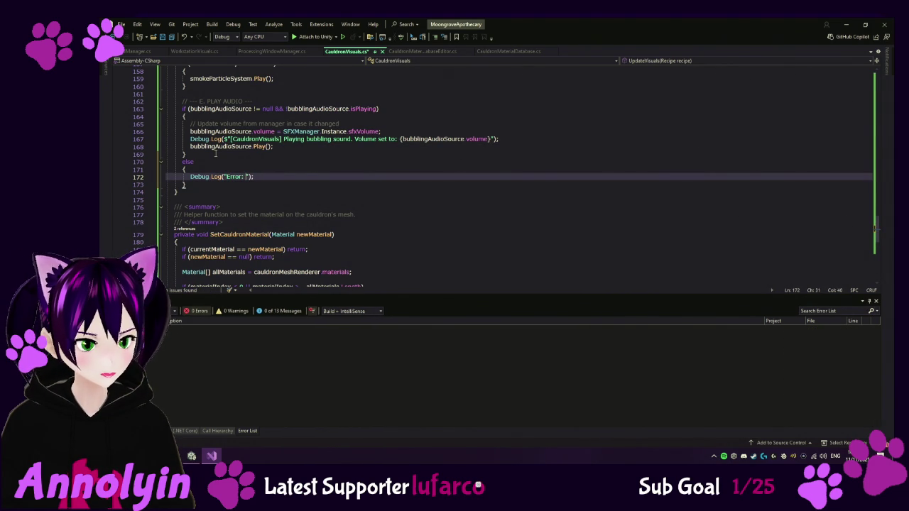
text( Could)
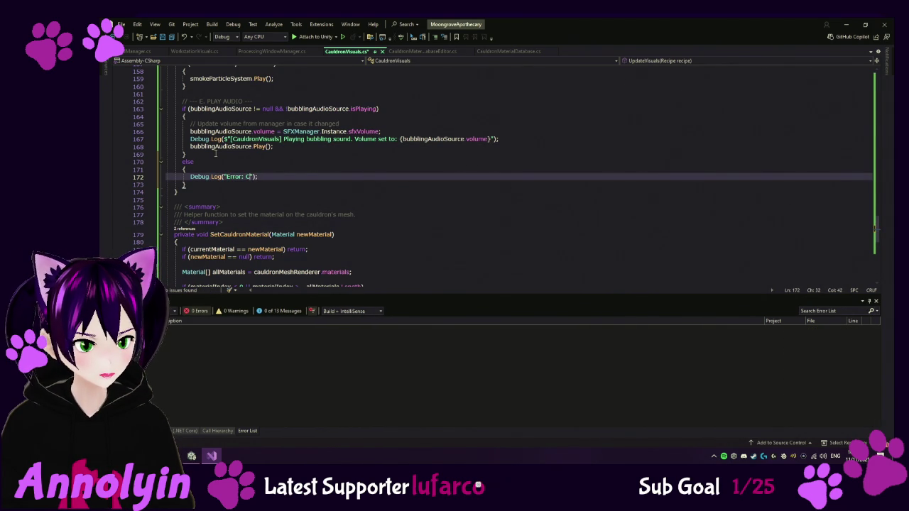
key(BackSpace)
key(BackSpace)
key(BackSpace)
text(u)
key(BackSpace)
key(BackSpace)
text(A)
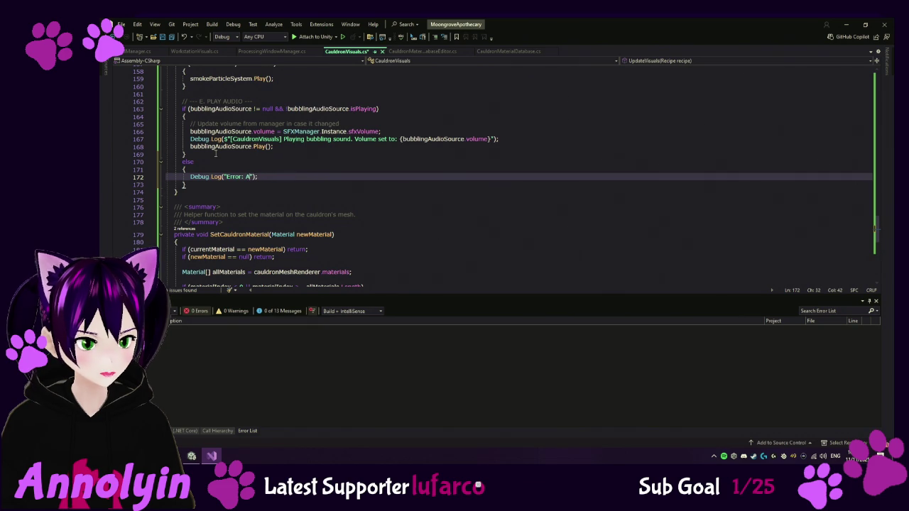
text(udio Sourv)
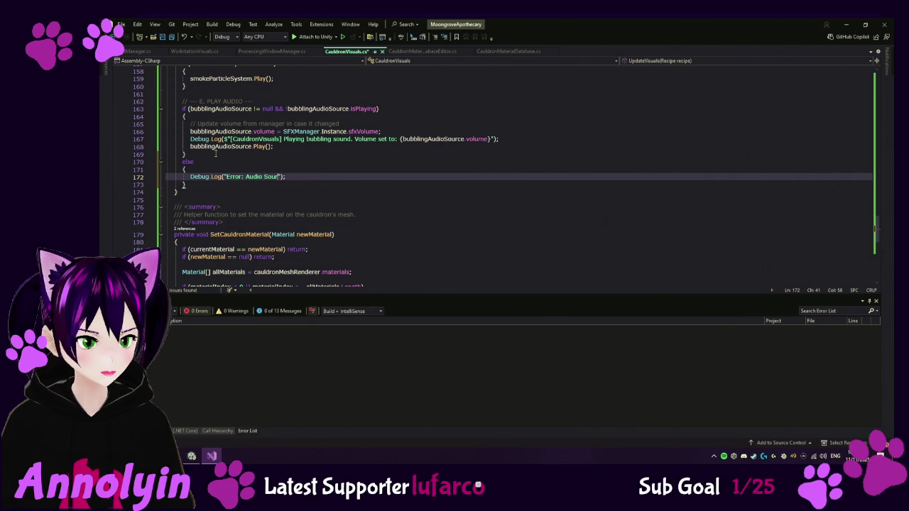
key(BackSpace)
text(ce is )
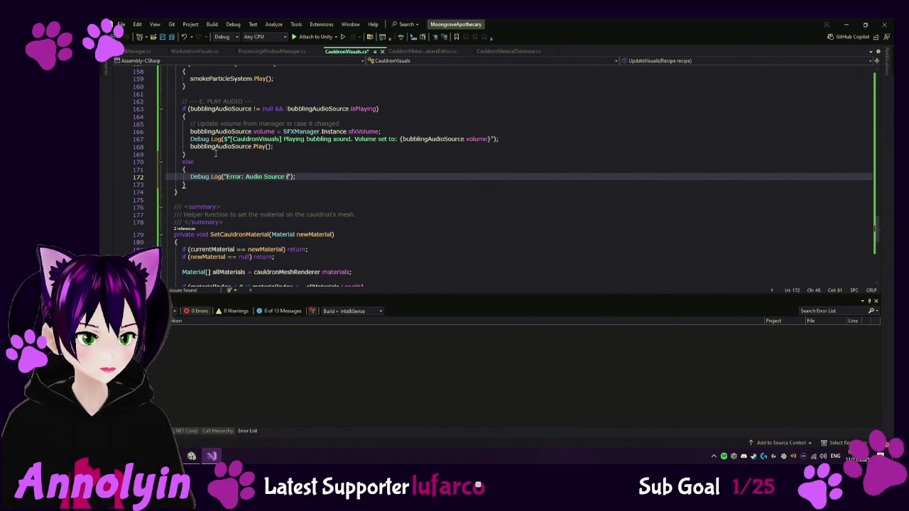
text(null)
key(ctrl+s)
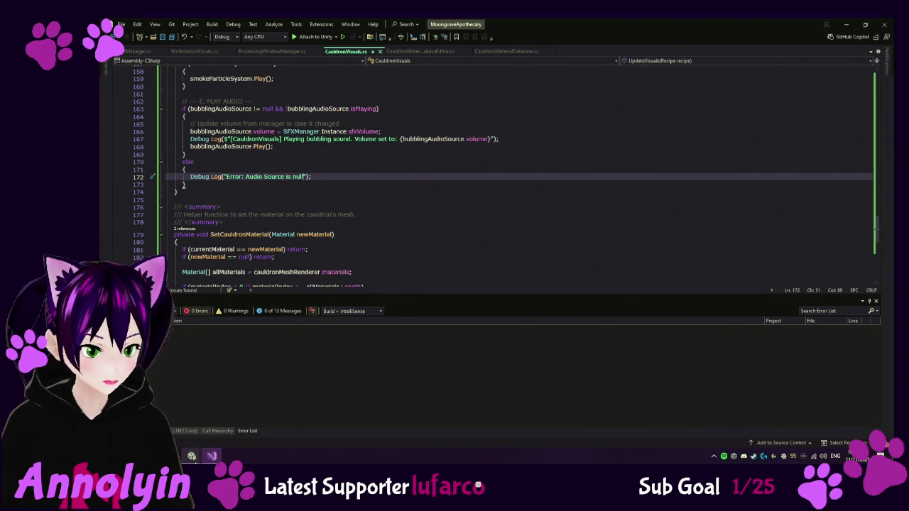
mouse_move(192, 456)
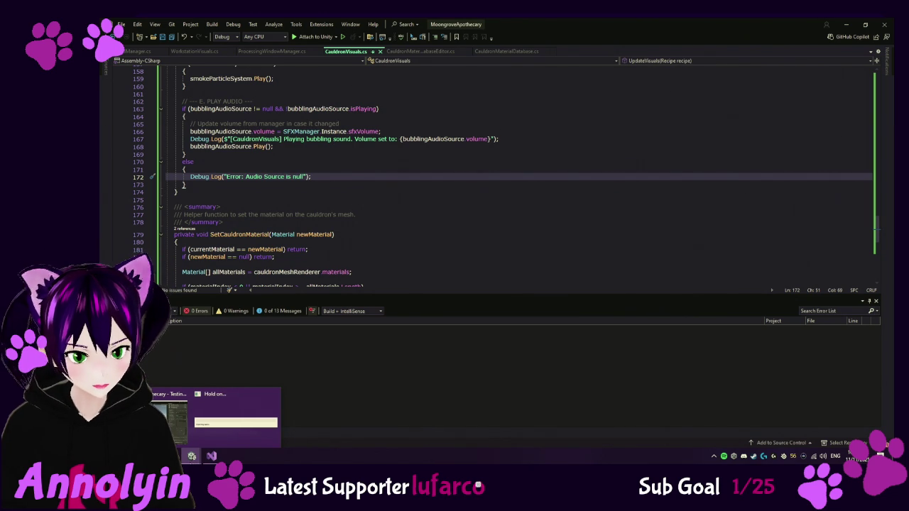
Back in Unity, select the Cauldron clip in Assets/Audio/SFX and expand its Asset PostProcessors
click(190, 433)
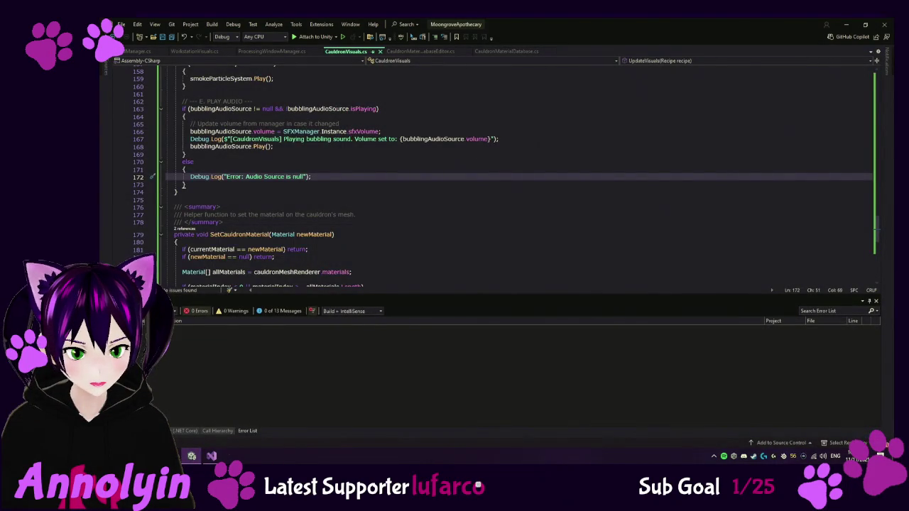
click(192, 456)
mouse_move(192, 456)
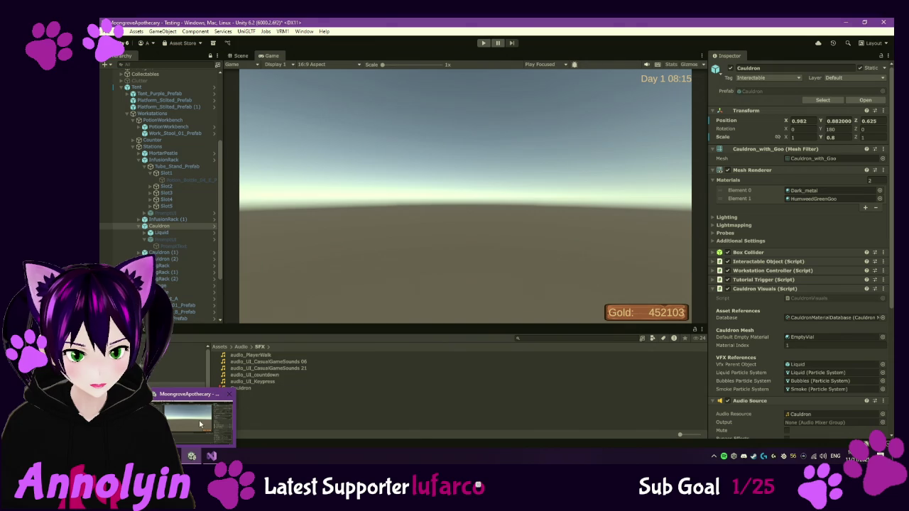
click(264, 388)
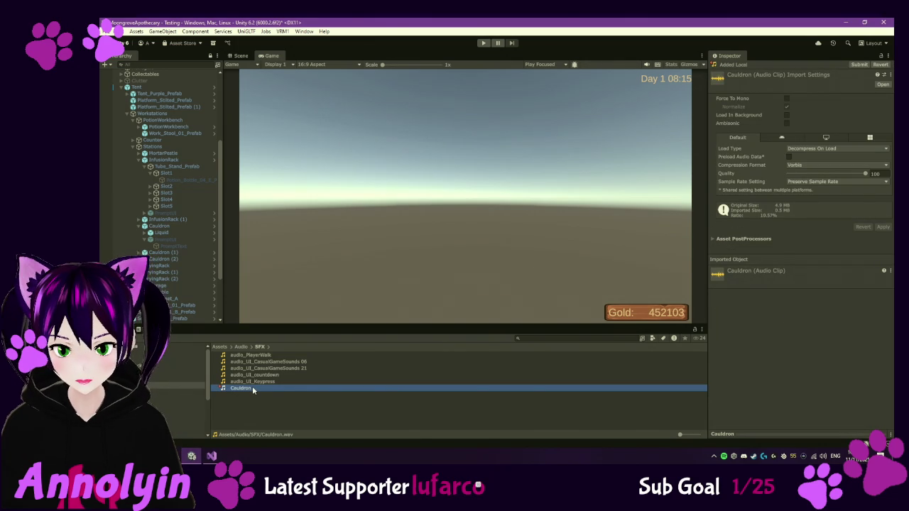
click(743, 239)
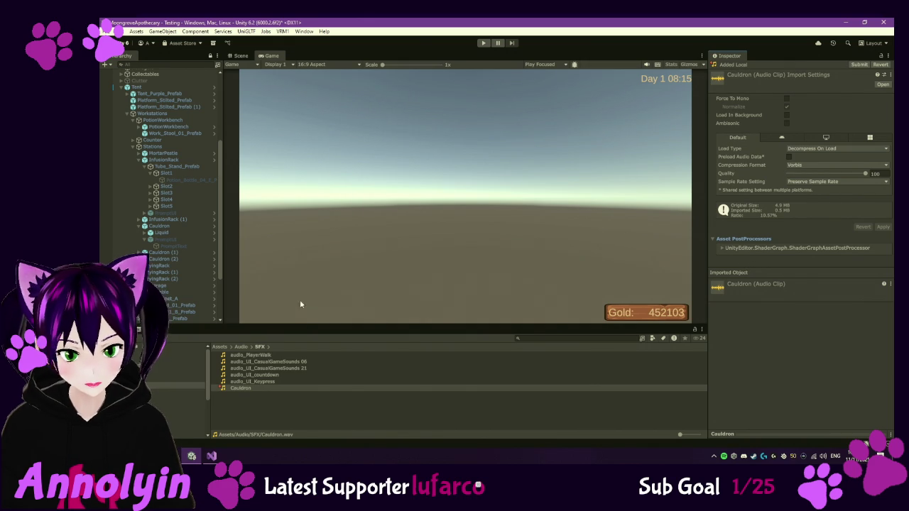
Enter play mode, lower Effects Volume to about half in Settings, and continue the saved game
key(ctrl+p)
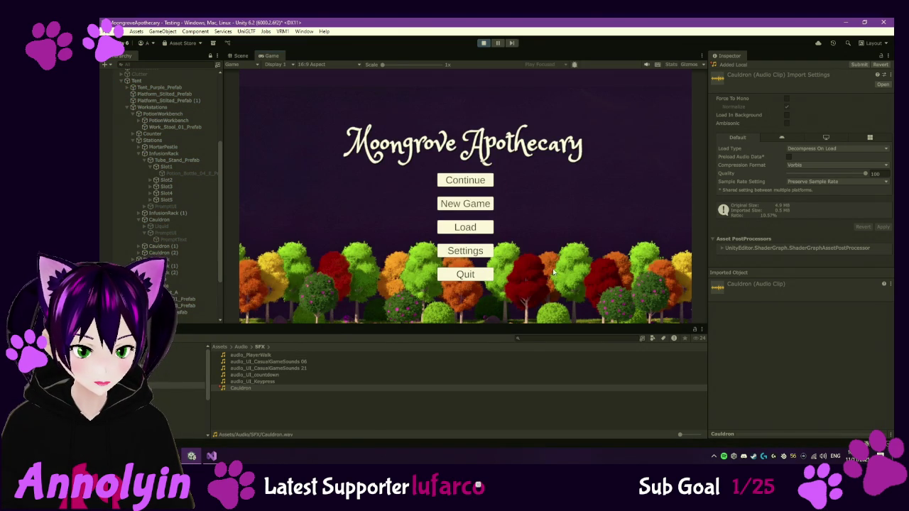
click(465, 251)
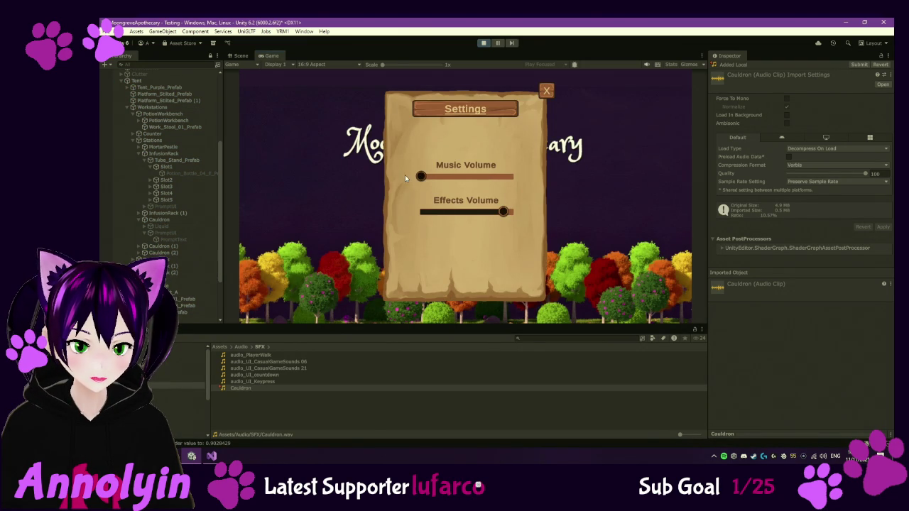
drag(503, 212, 477, 212)
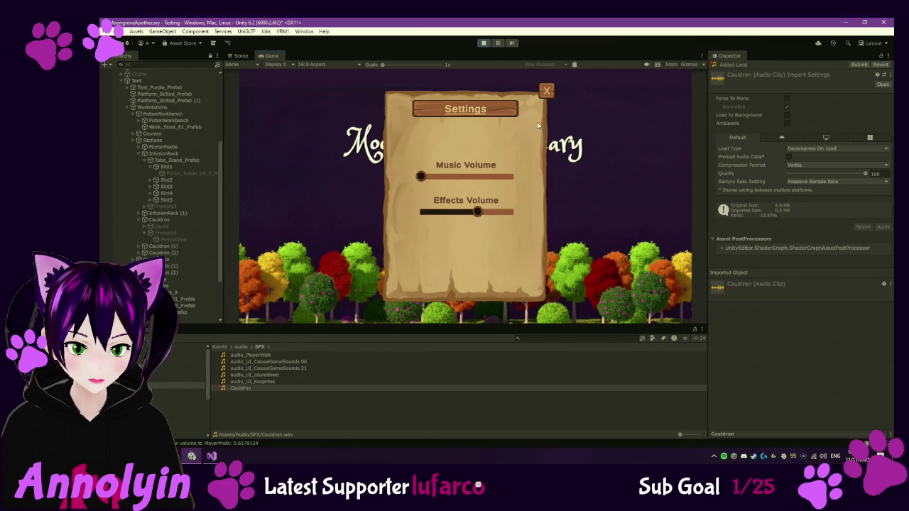
click(546, 91)
click(467, 181)
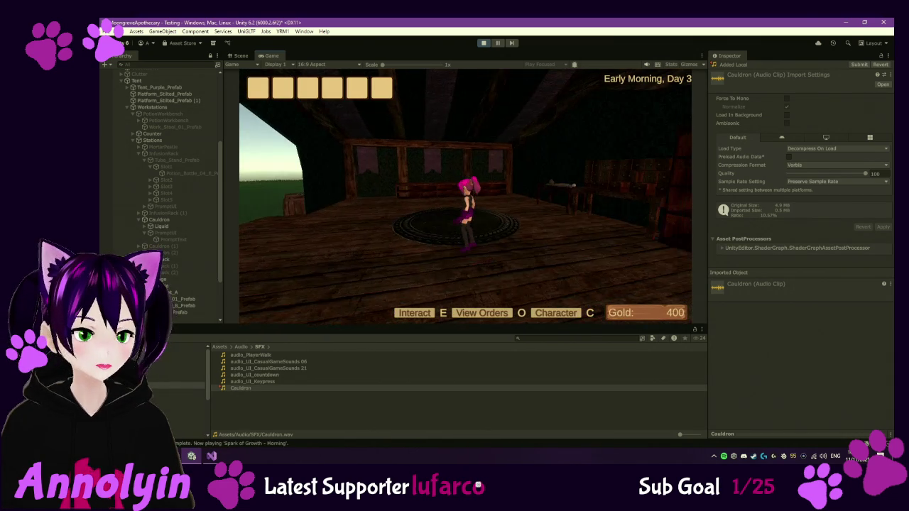
Walk to the cauldron, pause, enlarge the Console, and open the 'Playing bubbling sound' 0.6179124 stack trace
key(w)
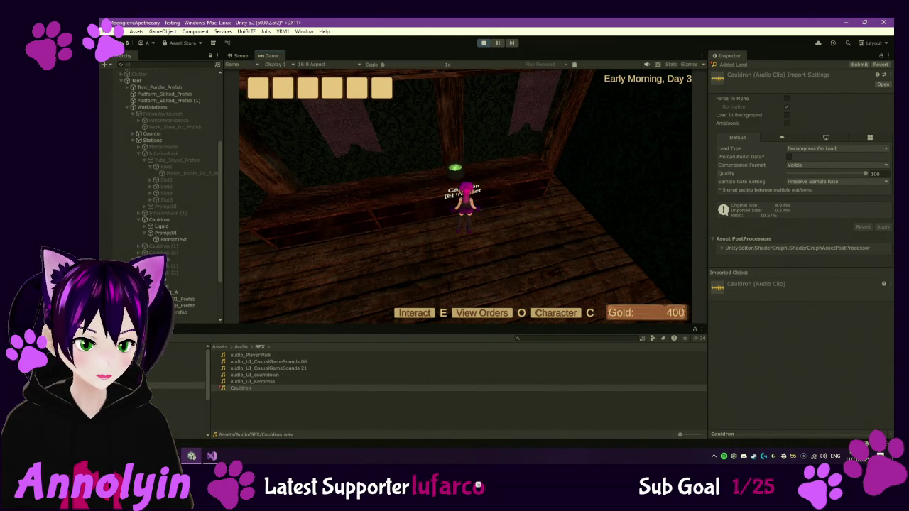
key(Escape)
click(160, 329)
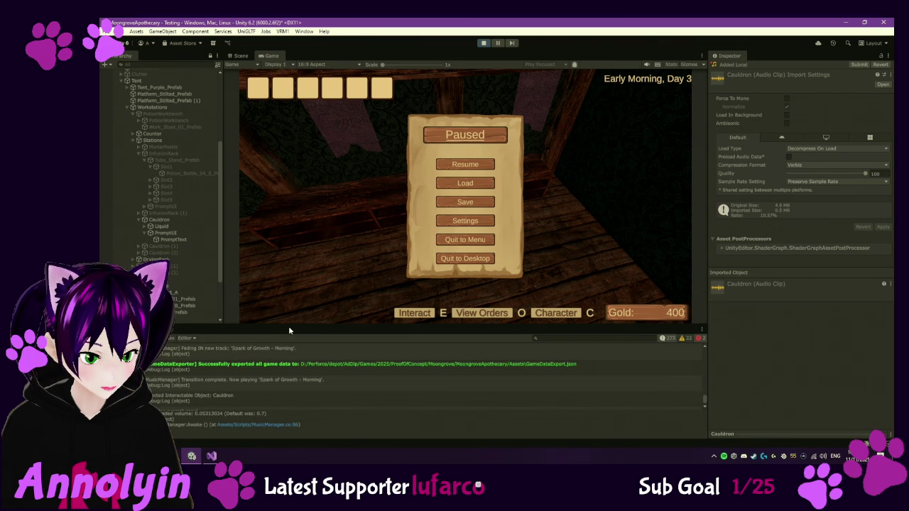
drag(287, 326, 293, 262)
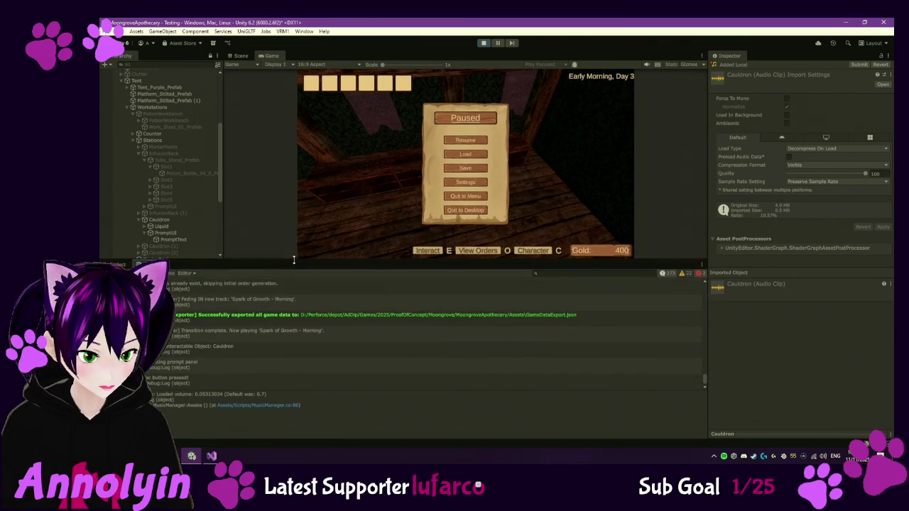
scroll(313, 318, up, 5)
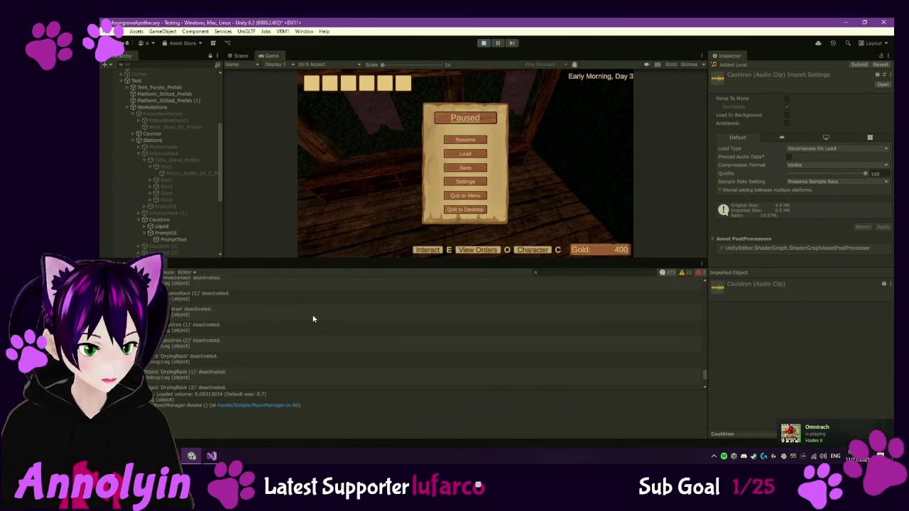
scroll(312, 318, up, 5)
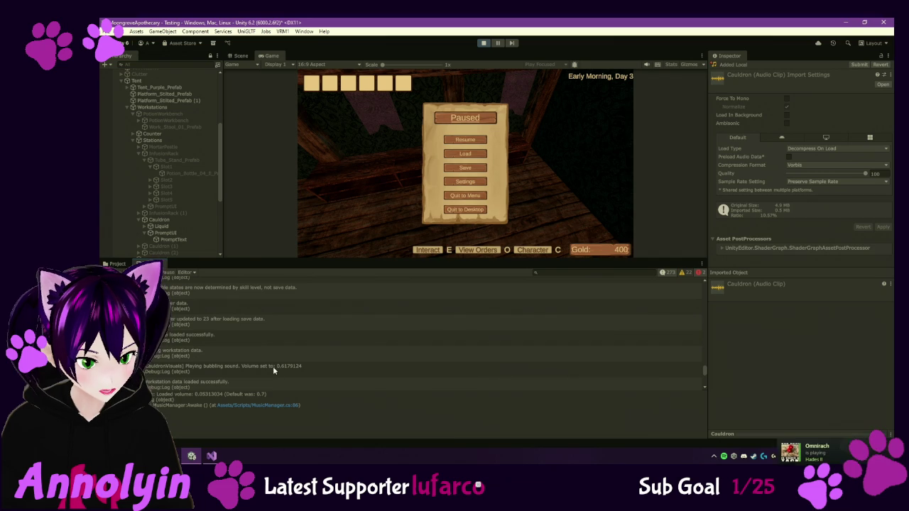
click(277, 368)
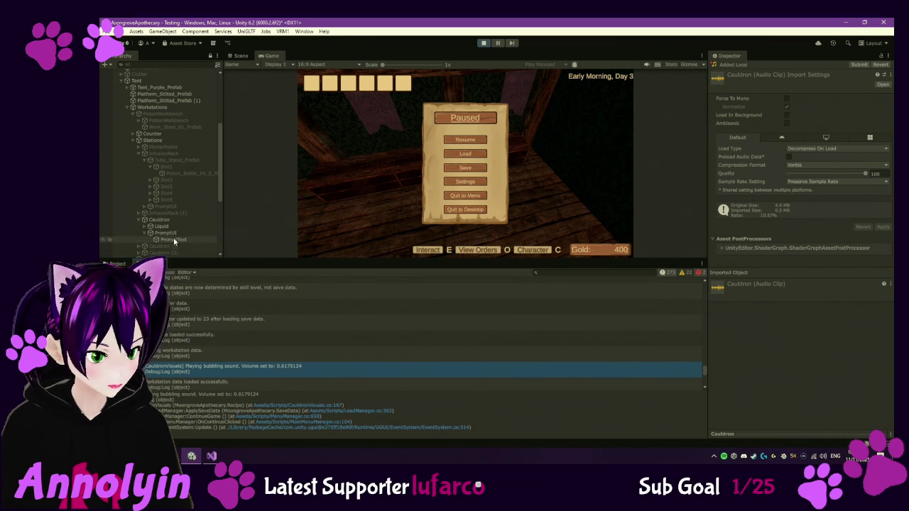
click(159, 220)
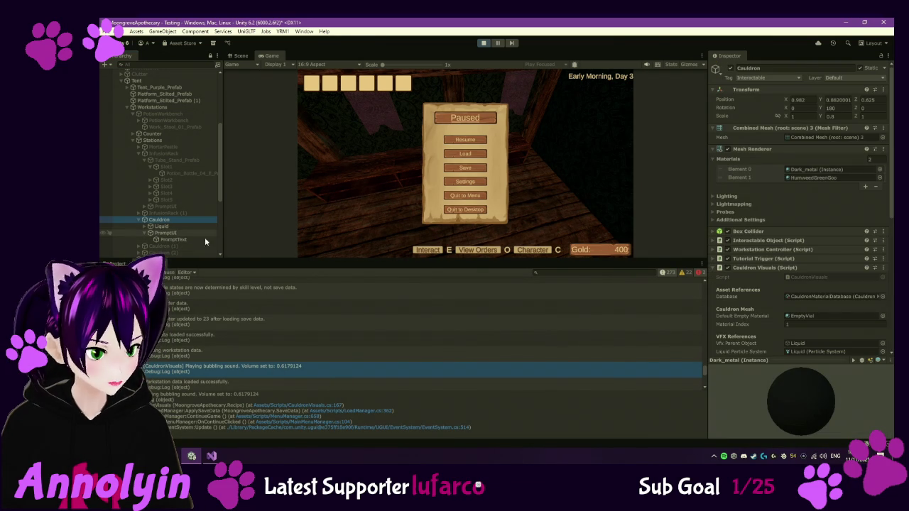
Set the Cauldron's Audio Source volume to 0.538
scroll(761, 277, down, 5)
scroll(761, 277, down, 4)
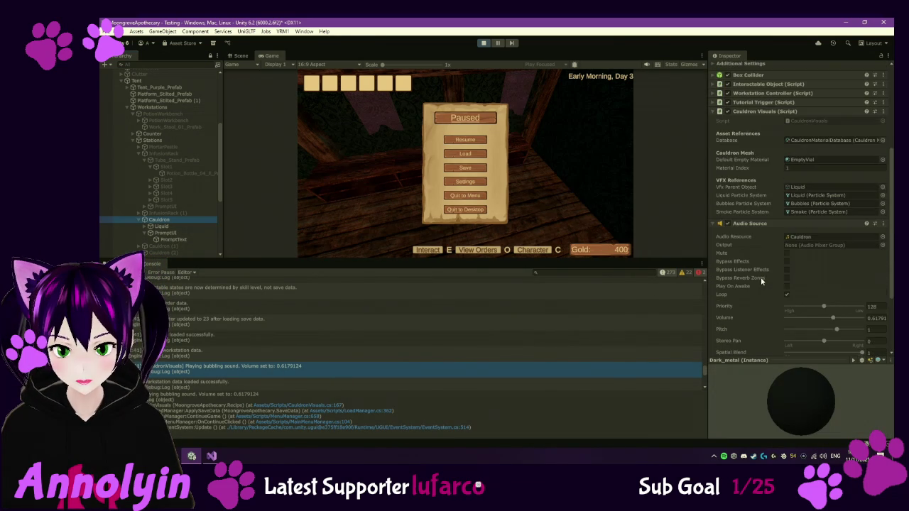
drag(835, 298, 866, 295)
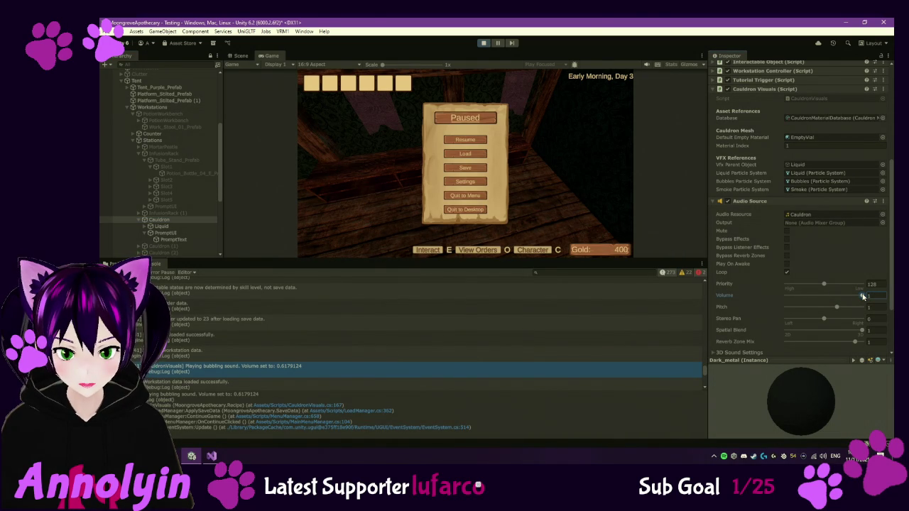
drag(861, 299, 822, 299)
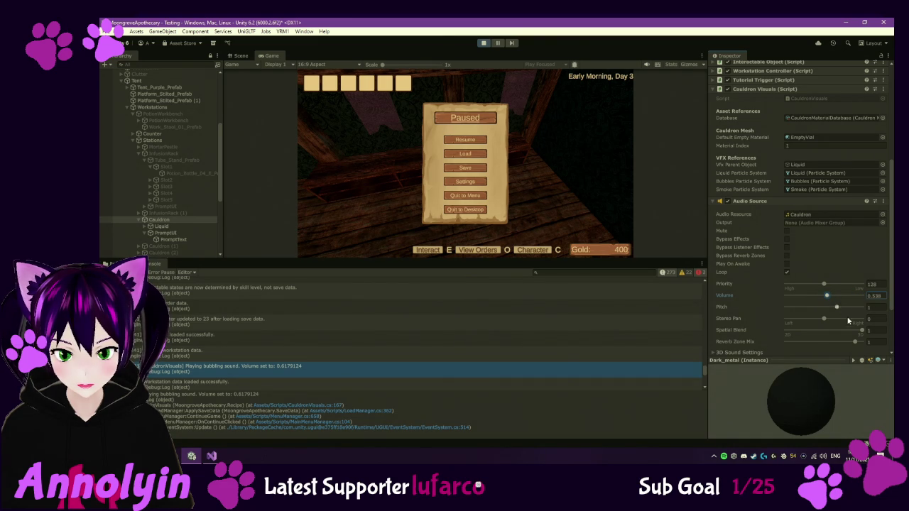
Drop Spatial Blend to 0 for fully 2D bubbling, then raise the in-game Effects Volume to full
mouse_move(863, 331)
mouse_down()
mouse_move(812, 331)
mouse_move(832, 331)
mouse_up()
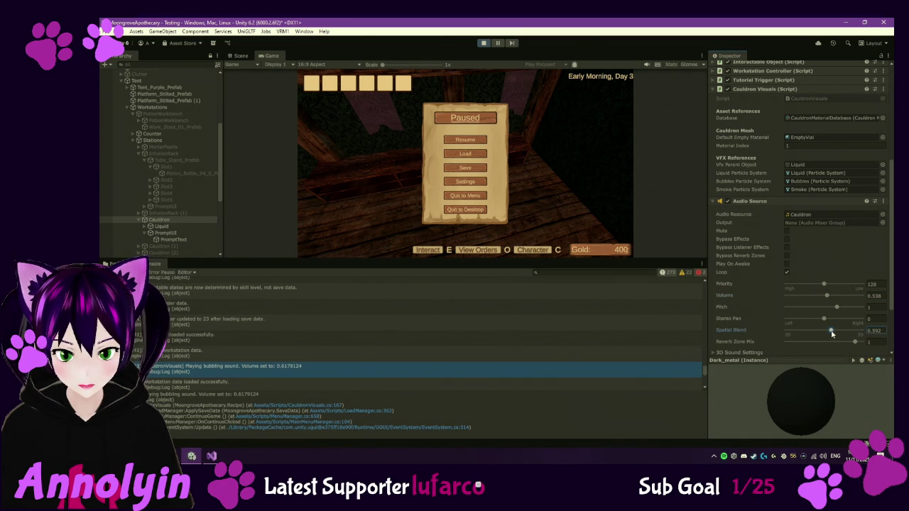
scroll(796, 320, down, 2)
click(741, 308)
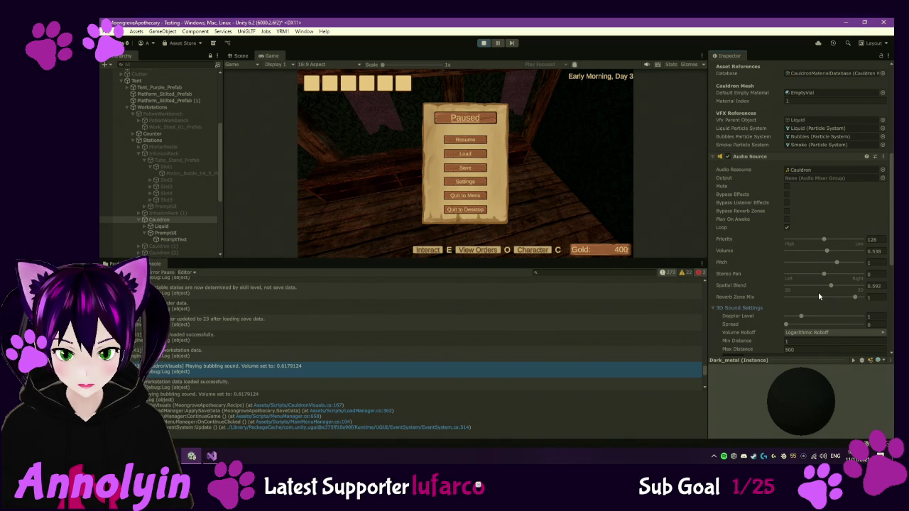
drag(826, 287, 807, 287)
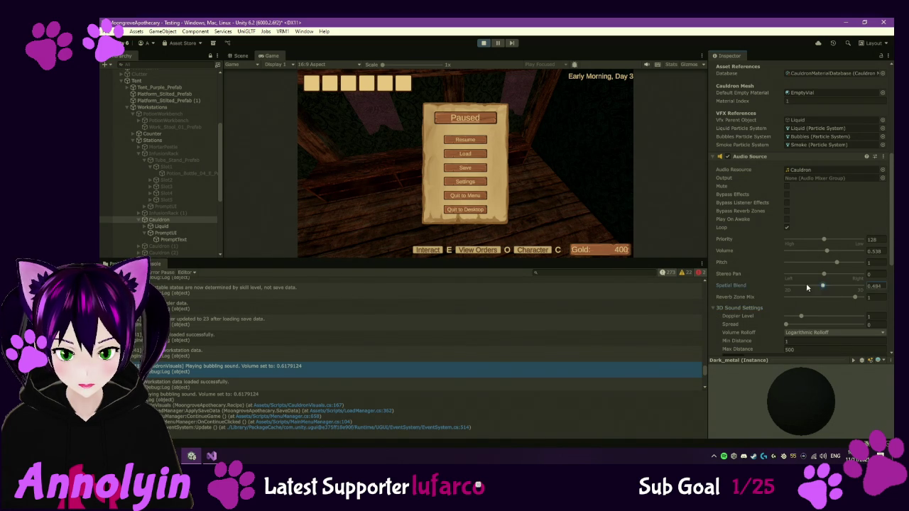
scroll(758, 302, down, 8)
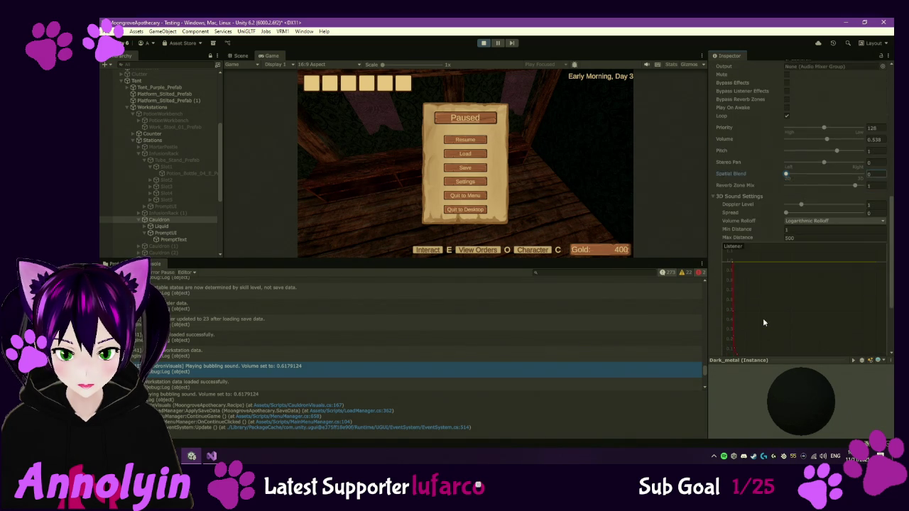
scroll(782, 261, up, 4)
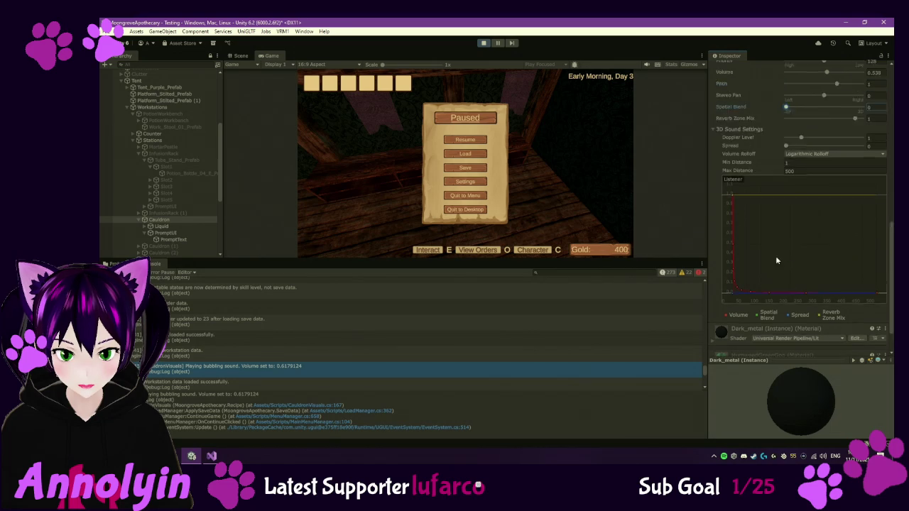
click(713, 196)
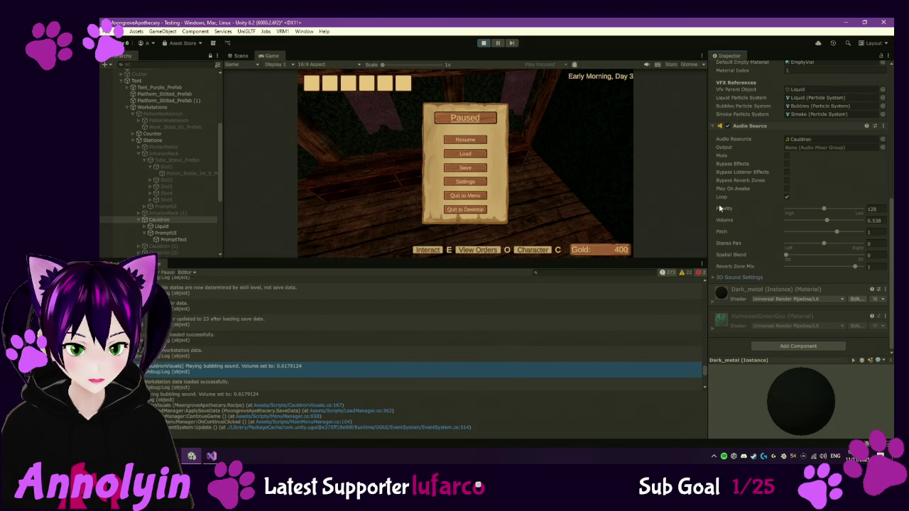
click(480, 185)
drag(480, 176, 510, 180)
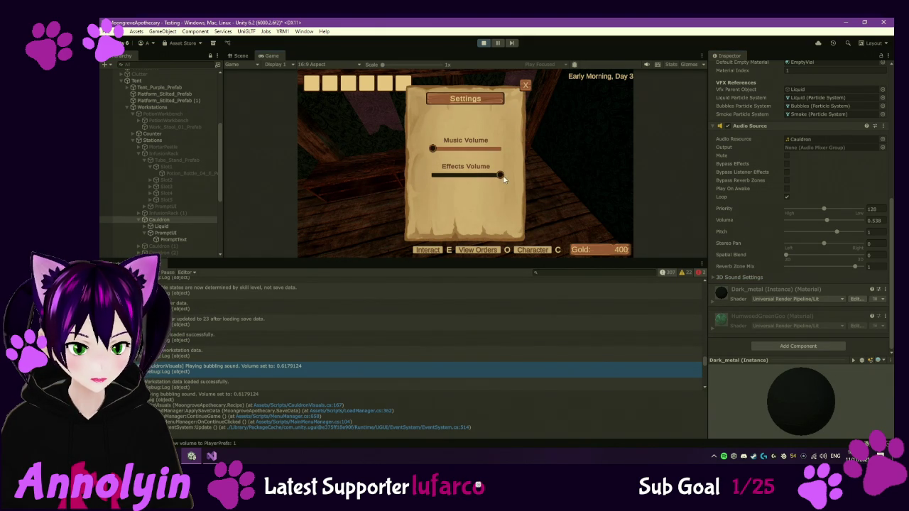
Scroll through the 'Saved new volume to PlayerPrefs' logs reaching 1, then stop play mode
scroll(285, 342, down, 1)
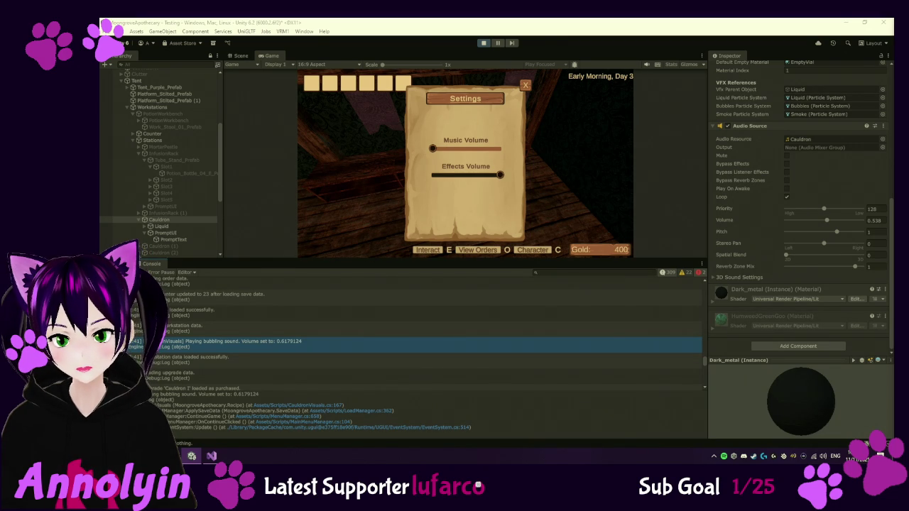
scroll(348, 351, down, 2)
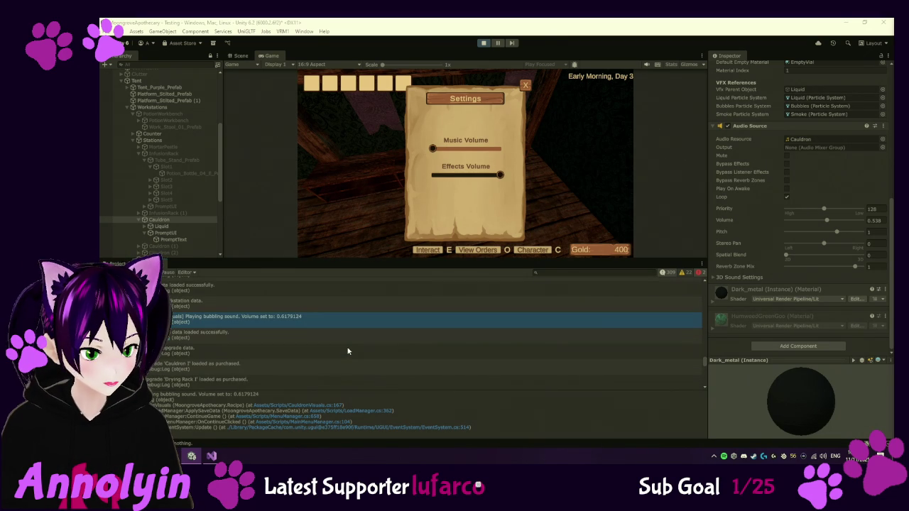
scroll(348, 351, down, 5)
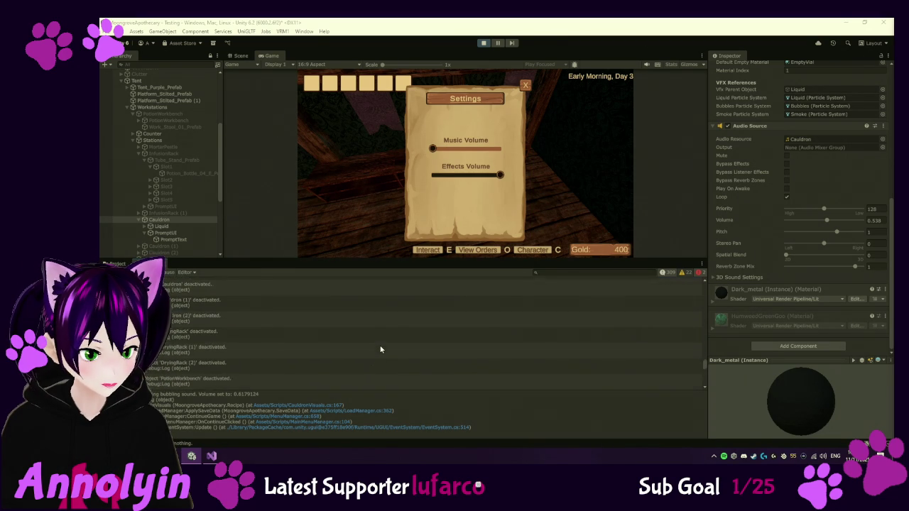
scroll(380, 349, down, 4)
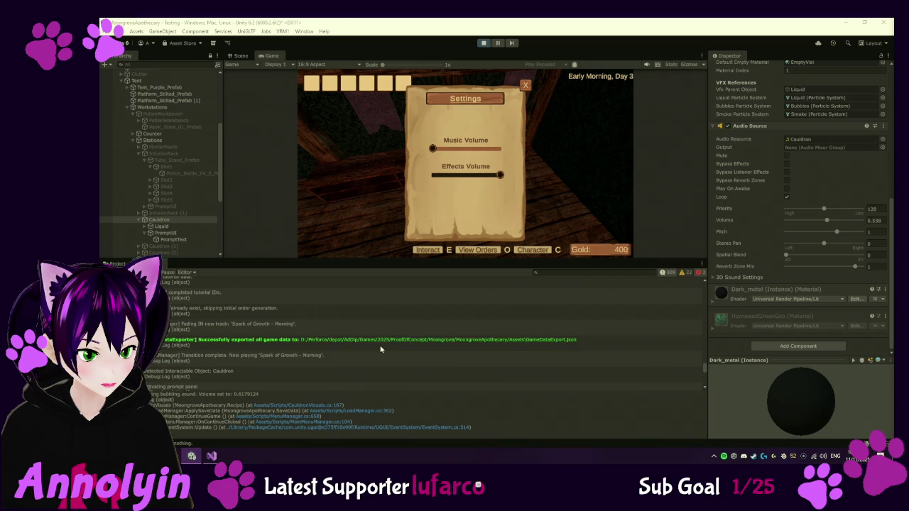
scroll(380, 349, down, 2)
scroll(380, 350, down, 6)
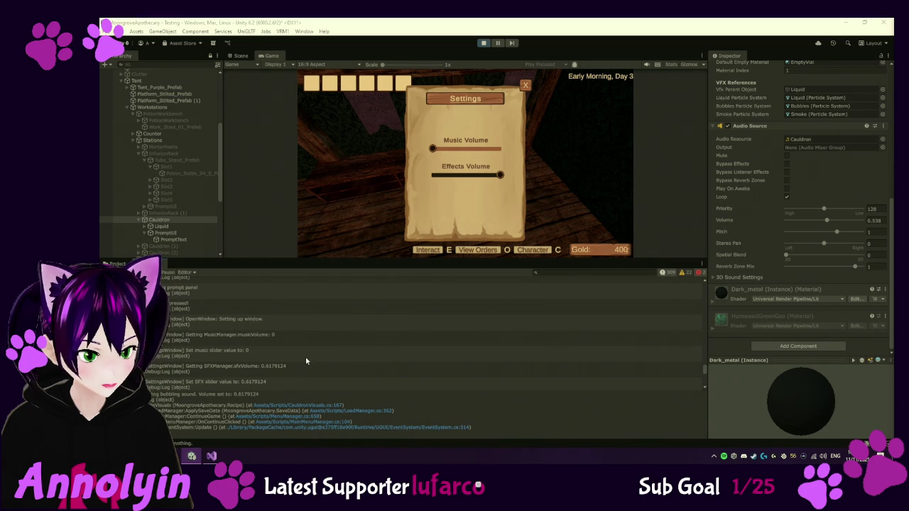
scroll(306, 360, down, 8)
scroll(307, 361, down, 15)
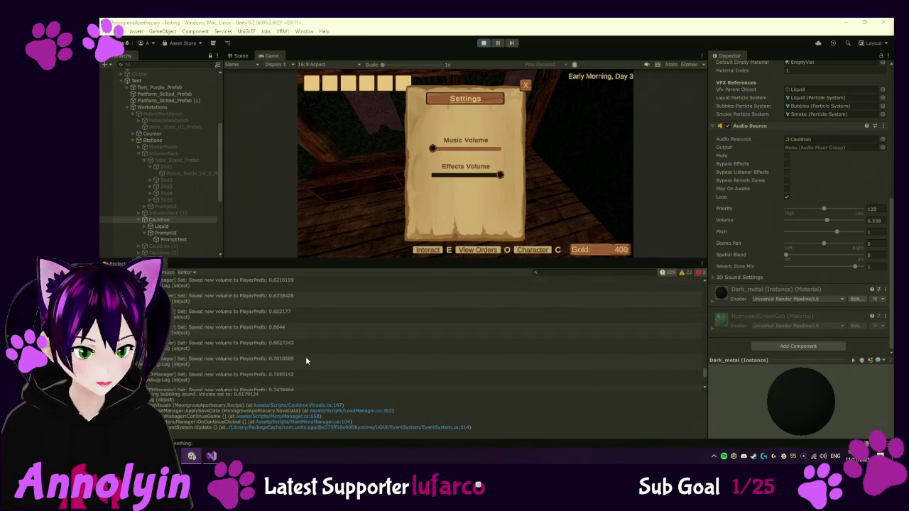
scroll(306, 362, down, 5)
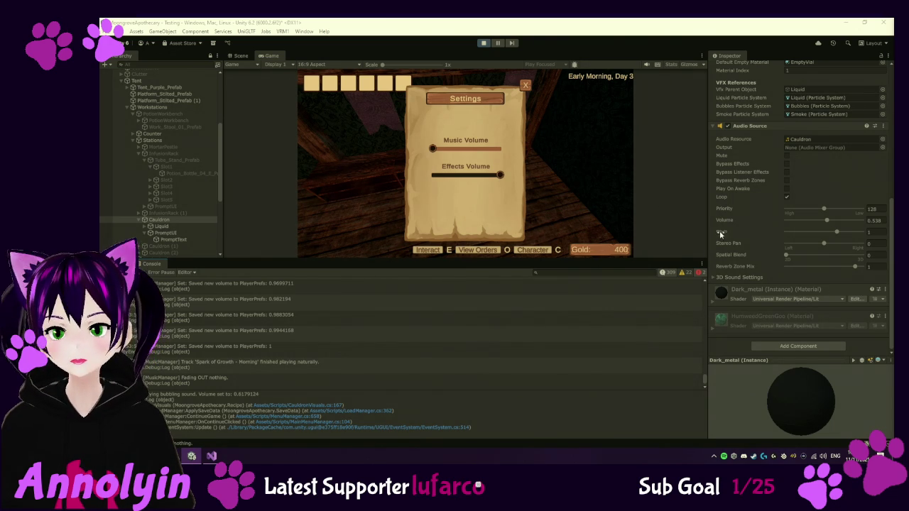
click(484, 43)
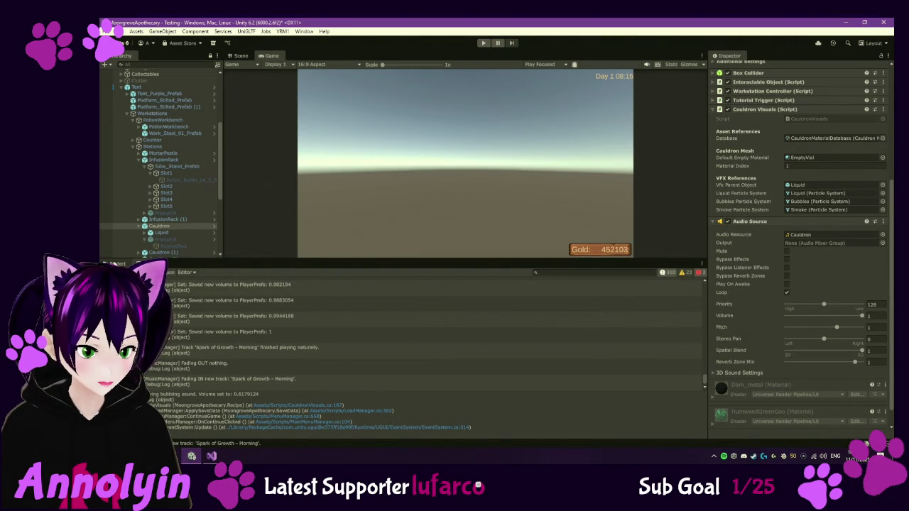
Show the Assets/Audio/SFX folder and enable Play On Awake on the Cauldron's Audio Source
click(116, 263)
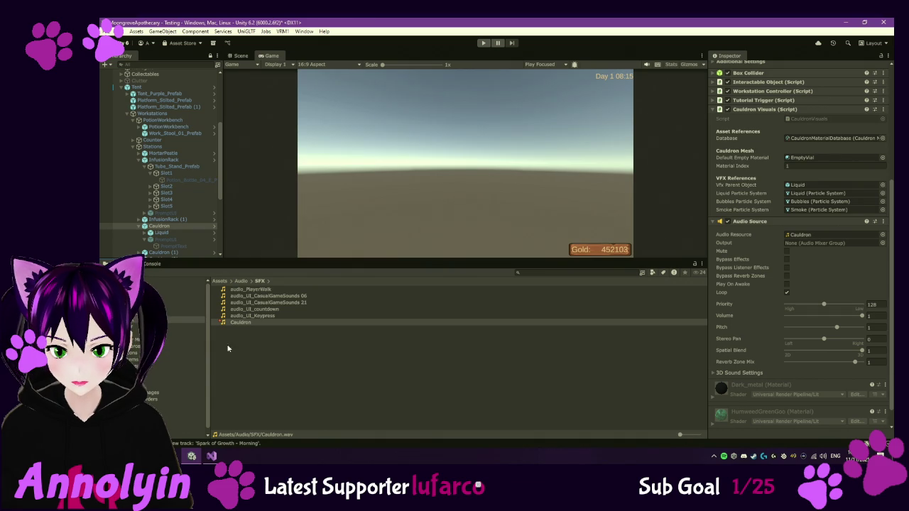
click(787, 284)
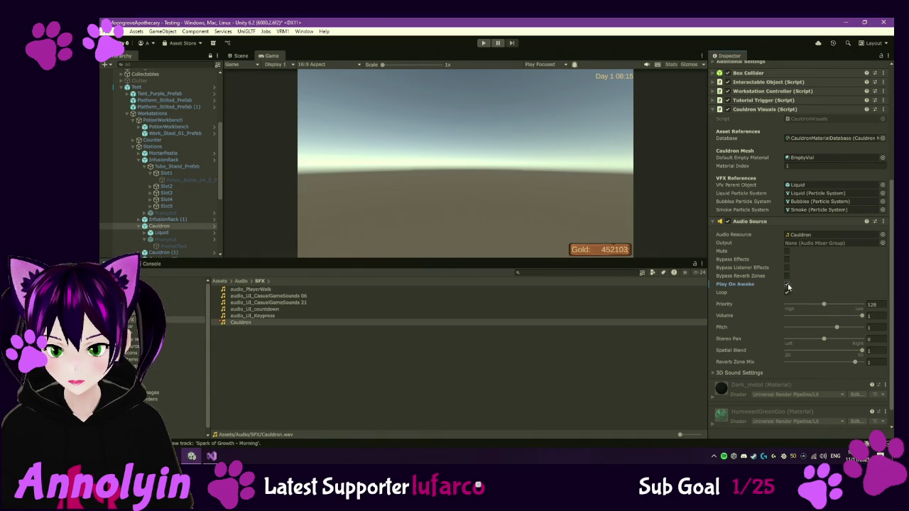